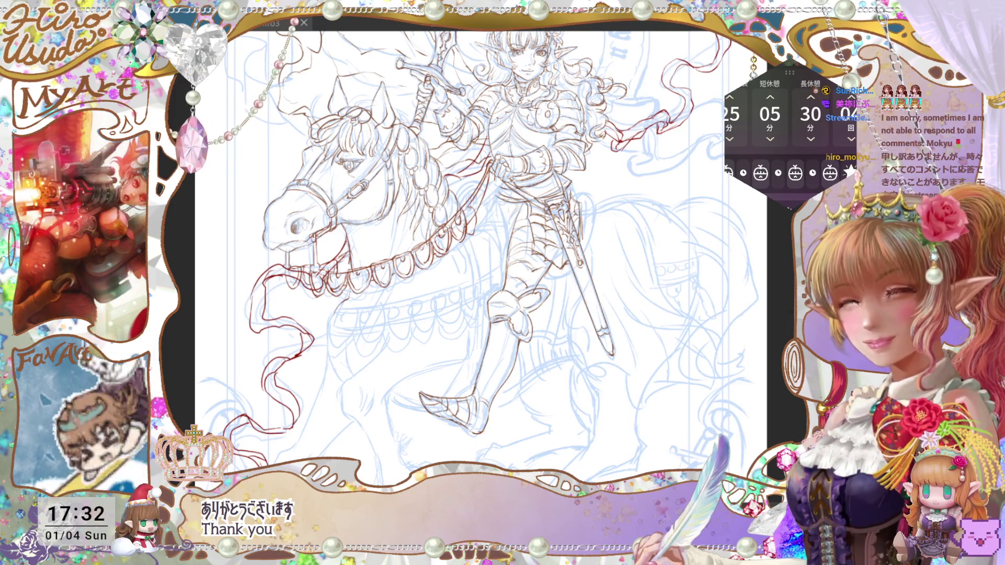
Frame the horse's chest and sketch the first pendant strokes below its chest strap
{"action": "key", "text": "ctrl+minus"}
{"action": "key", "text": "ctrl+plus"}
{"action": "key", "text": "ctrl+plus"}
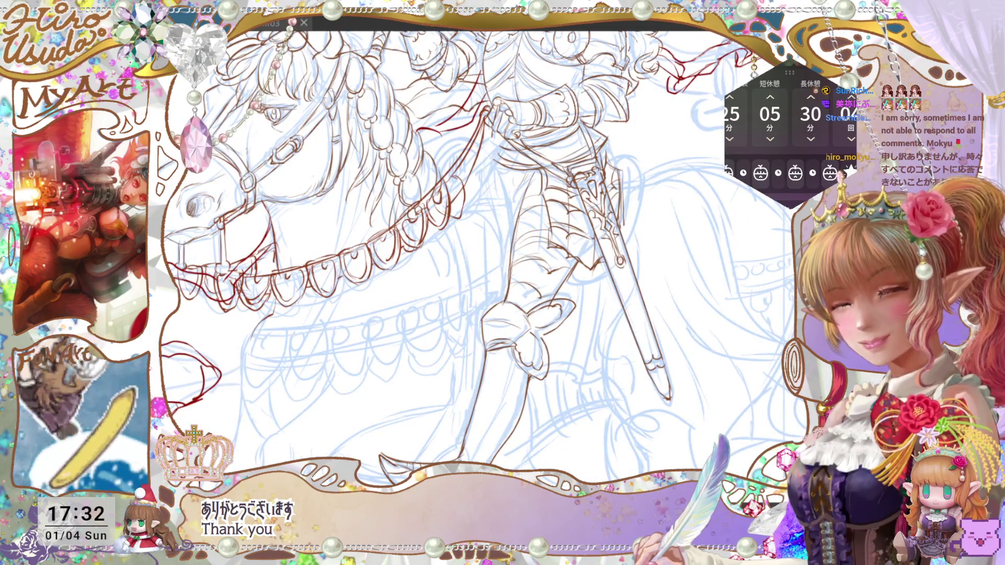
{"action": "scroll", "coordinate": [471, 257], "scroll_direction": "up", "scroll_amount": 3}
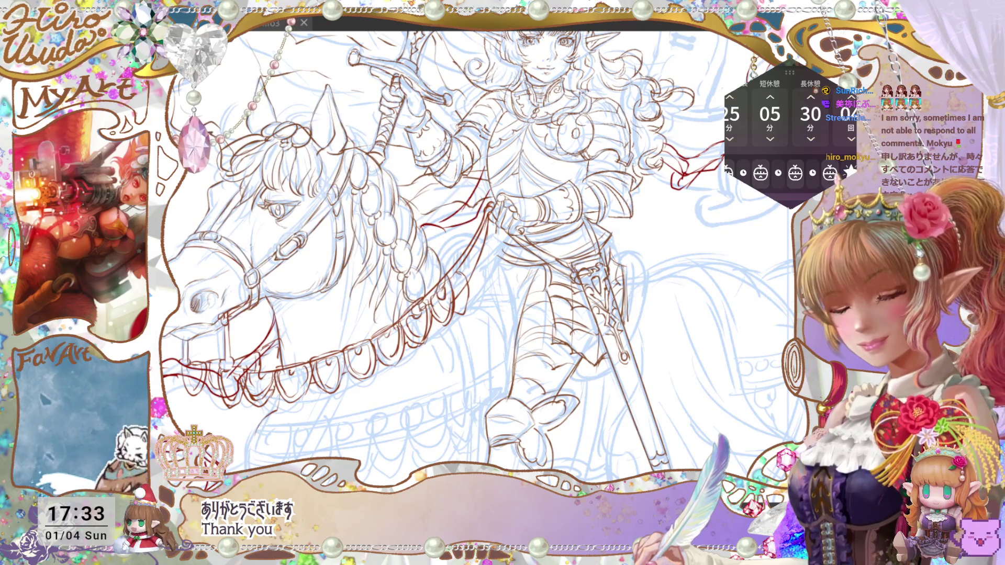
{"action": "left_click_drag", "start_coordinate": [443, 341], "coordinate": [516, 402]}
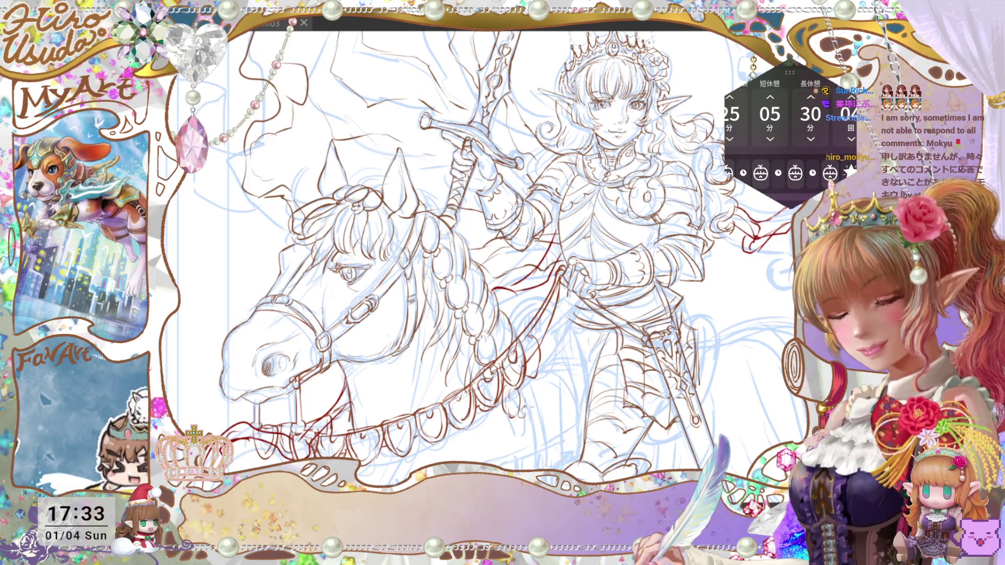
{"action": "key", "text": "ctrl+0"}
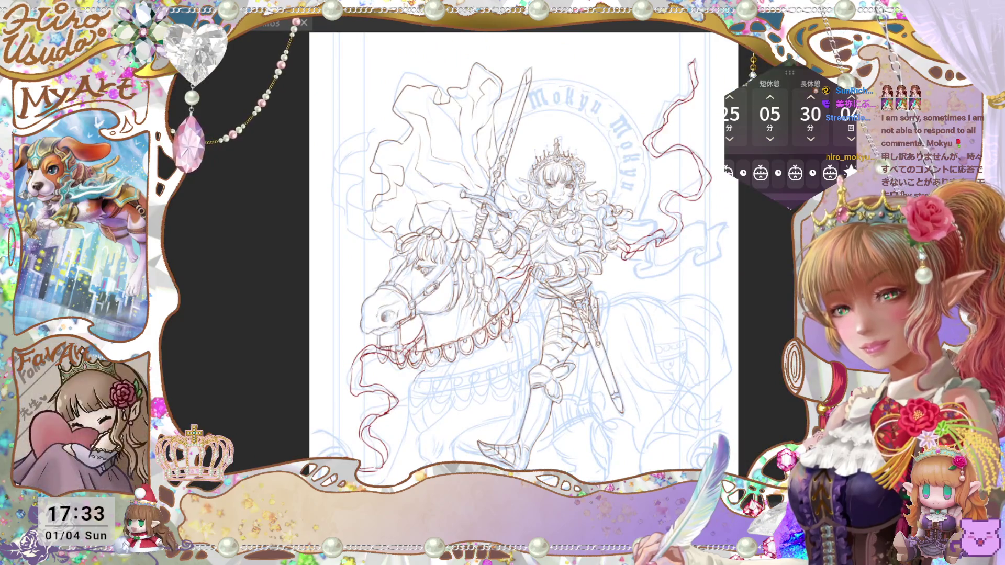
{"action": "scroll", "coordinate": [503, 266], "scroll_direction": "down", "scroll_amount": 2}
{"action": "scroll", "coordinate": [503, 267], "scroll_direction": "up", "scroll_amount": 5}
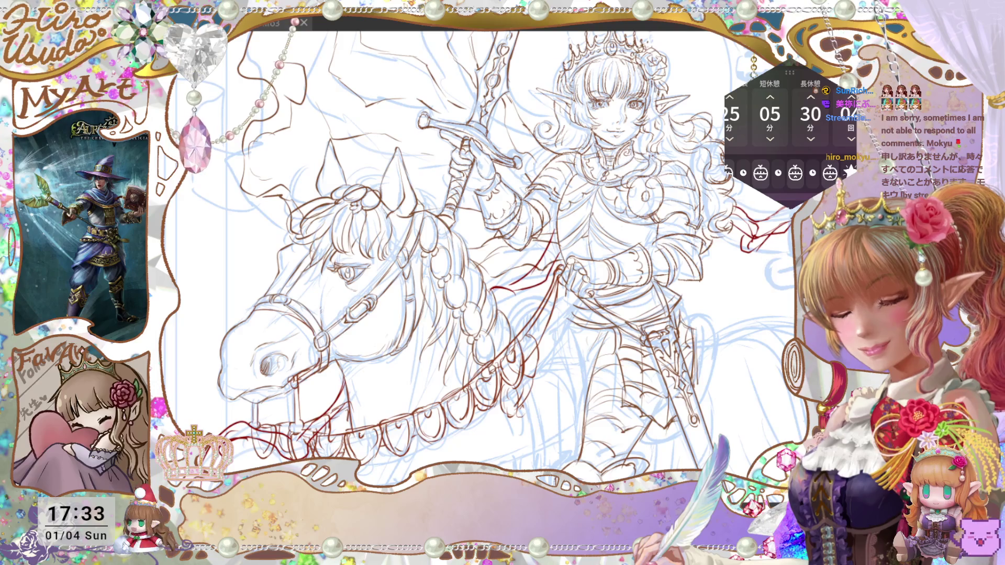
{"action": "mouse_move", "coordinate": [641, 519]}
{"action": "left_mouse_down"}
{"action": "mouse_move", "coordinate": [685, 362]}
{"action": "mouse_move", "coordinate": [688, 388]}
{"action": "left_mouse_up"}
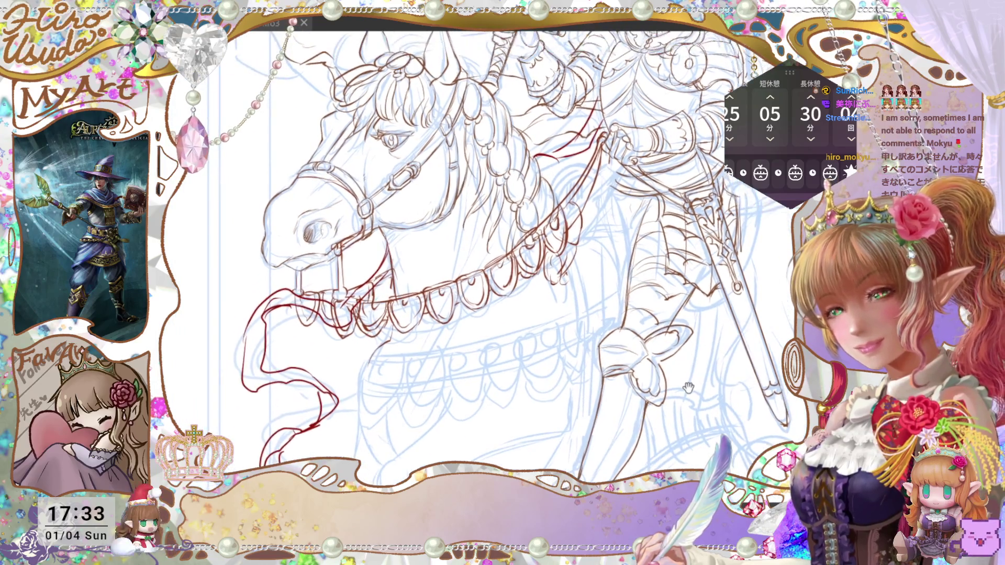
{"action": "mouse_move", "coordinate": [559, 290]}
{"action": "left_mouse_down"}
{"action": "mouse_move", "coordinate": [558, 322]}
{"action": "mouse_move", "coordinate": [525, 324]}
{"action": "left_mouse_up"}
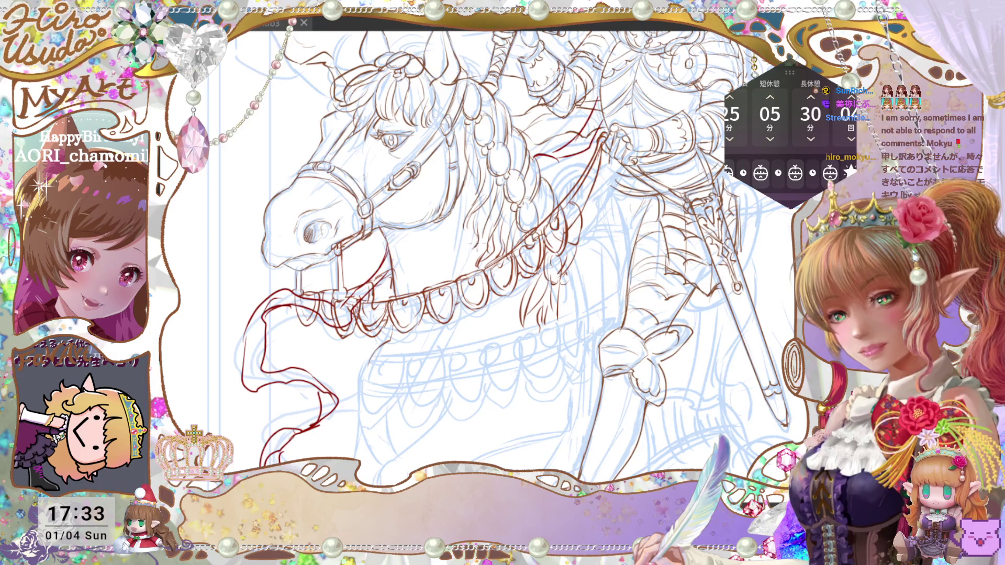
Outline a shield-shaped pendant and a small oval along the chest-strap pendant row
{"action": "key", "text": "ctrl+0"}
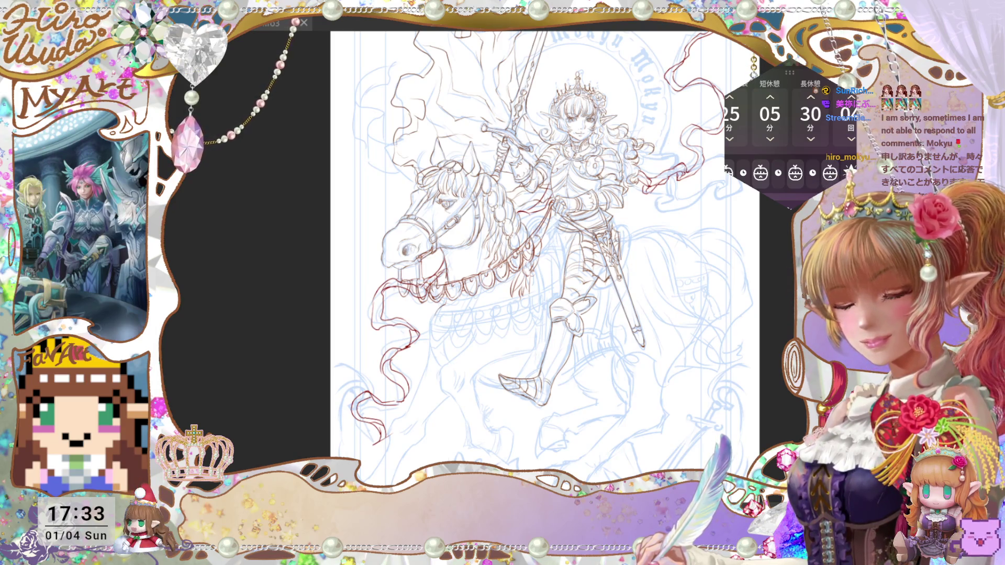
{"action": "scroll", "coordinate": [529, 256], "scroll_direction": "up", "scroll_amount": 3}
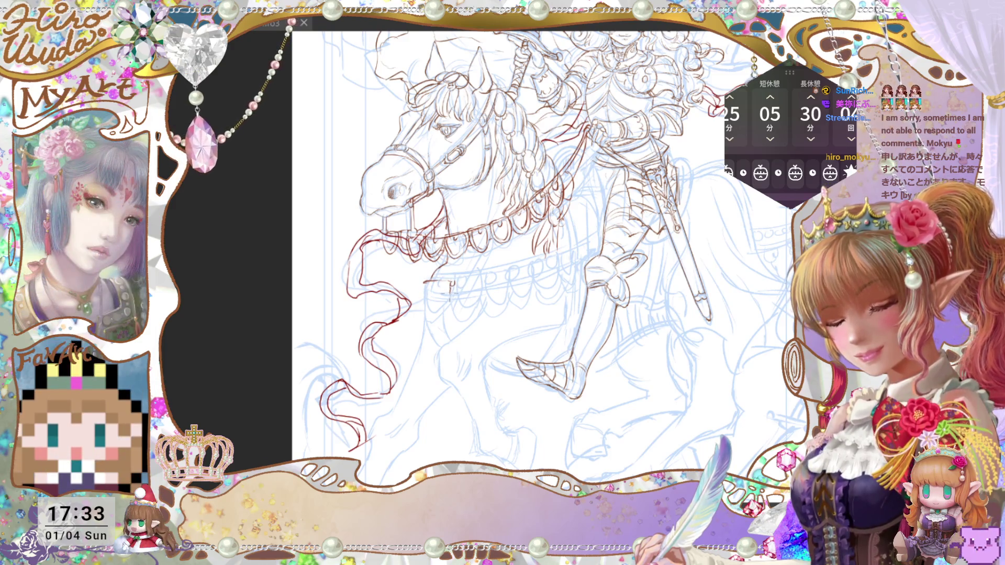
{"action": "left_click_drag", "start_coordinate": [449, 303], "coordinate": [431, 319]}
{"action": "mouse_move", "coordinate": [424, 283]}
{"action": "left_mouse_down"}
{"action": "mouse_move", "coordinate": [429, 320]}
{"action": "mouse_move", "coordinate": [427, 289]}
{"action": "left_mouse_up"}
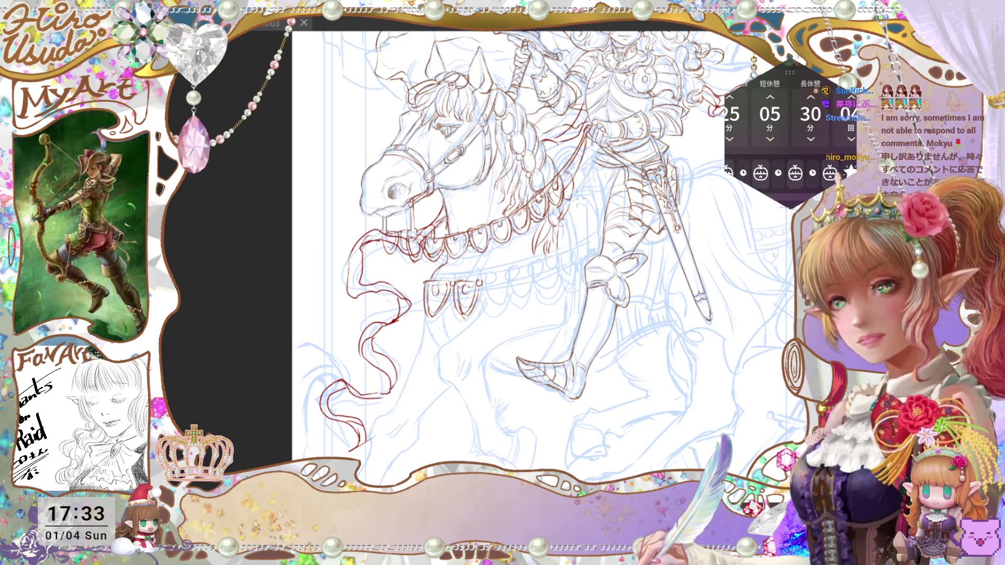
{"action": "left_click_drag", "start_coordinate": [575, 197], "coordinate": [575, 230]}
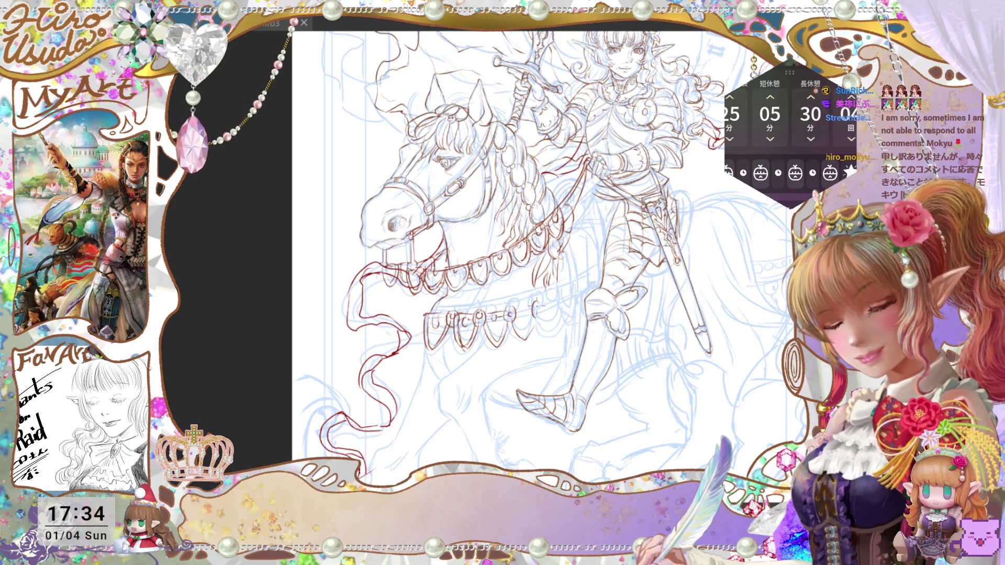
{"action": "left_click_drag", "start_coordinate": [538, 304], "coordinate": [535, 317]}
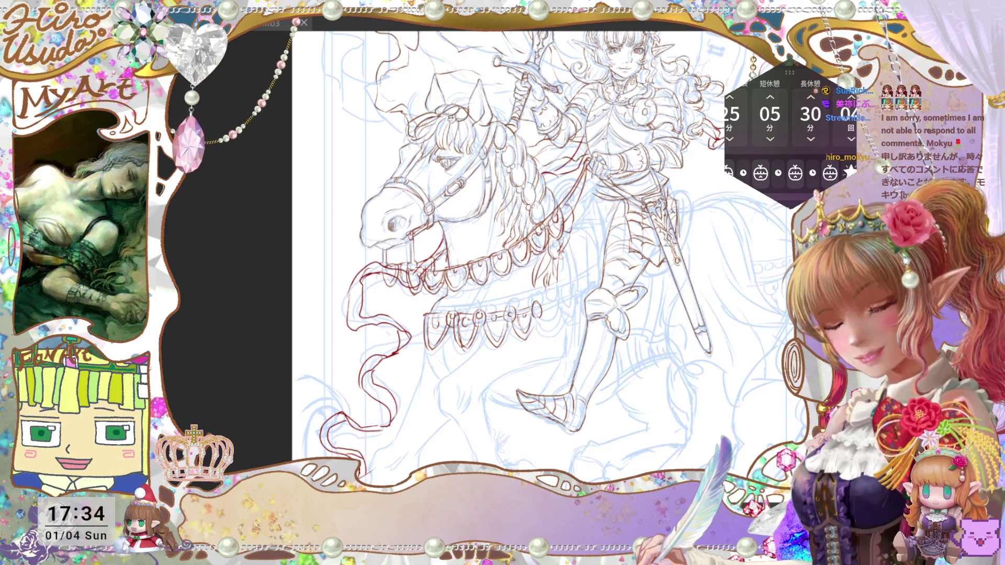
{"action": "key", "text": "ctrl+t"}
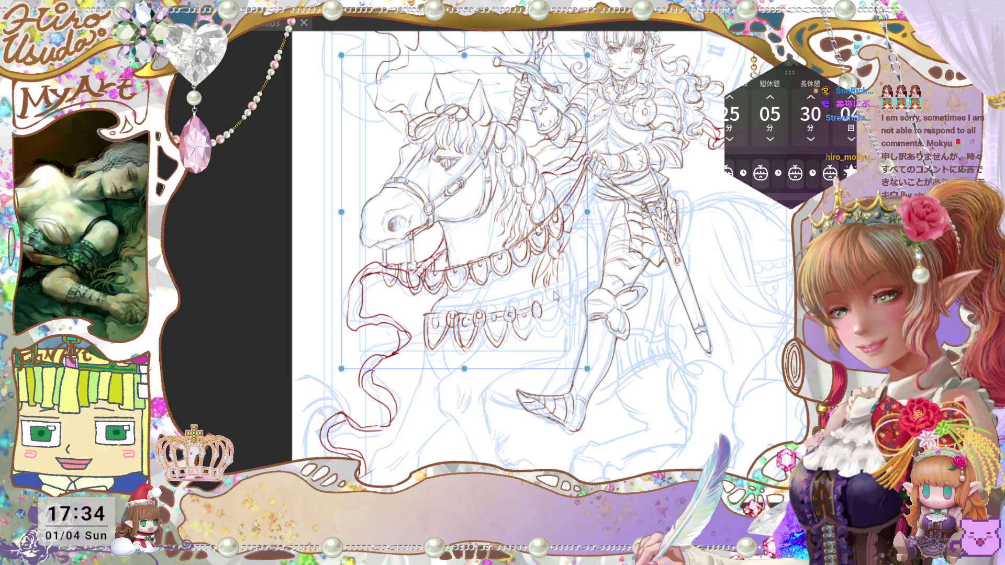
{"action": "key", "text": "Escape"}
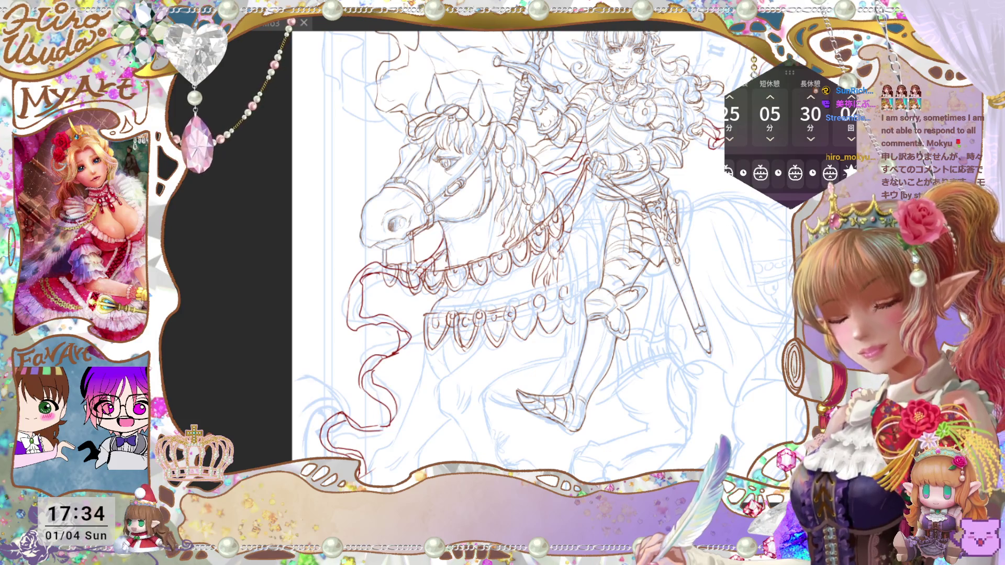
{"action": "key", "text": "ctrl+minus"}
{"action": "left_click_drag", "start_coordinate": [699, 376], "coordinate": [694, 405]}
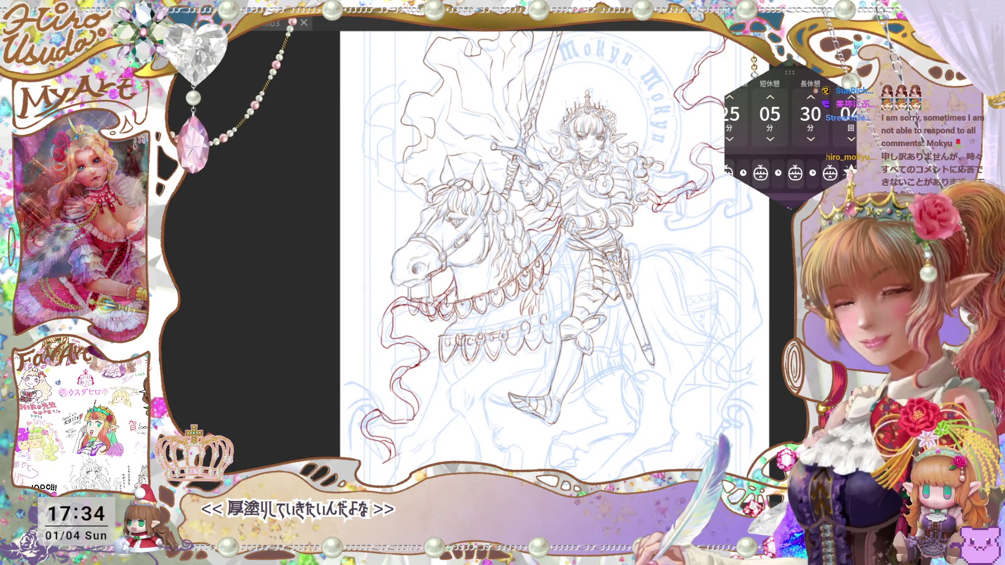
{"action": "key", "text": "ctrl+plus"}
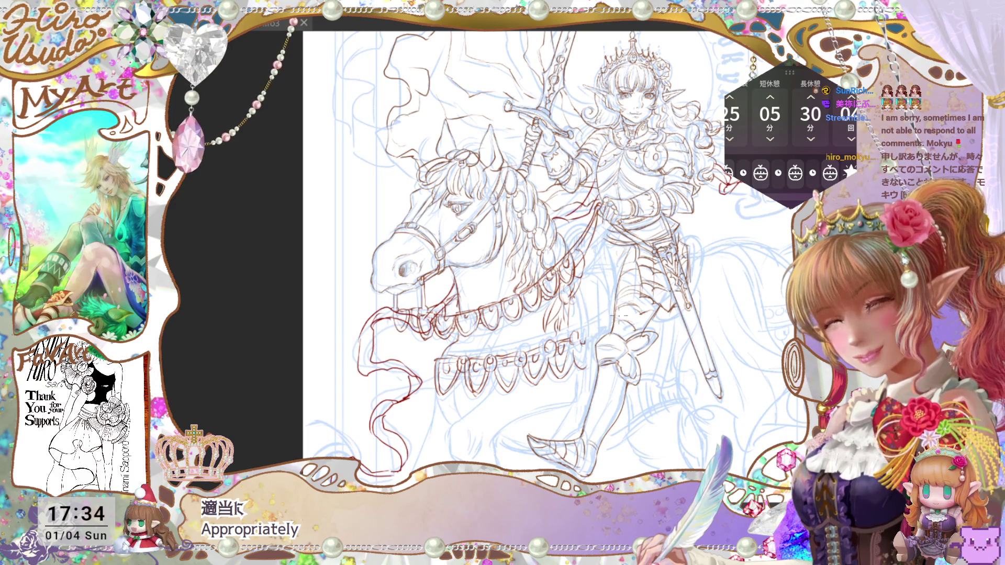
{"action": "key", "text": "ctrl+0"}
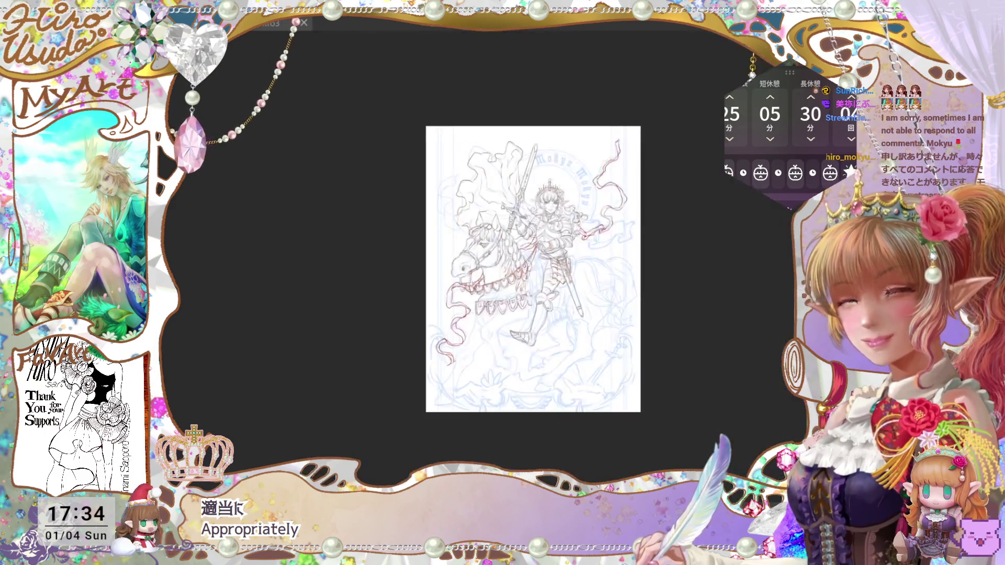
{"action": "scroll", "coordinate": [701, 352], "scroll_direction": "up", "scroll_amount": 5}
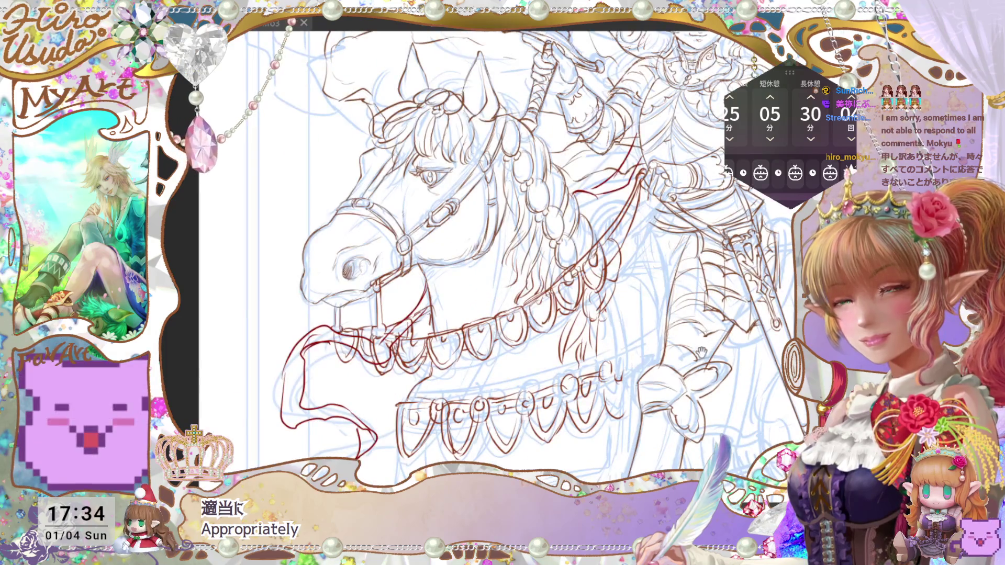
{"action": "left_click_drag", "start_coordinate": [701, 351], "coordinate": [700, 364]}
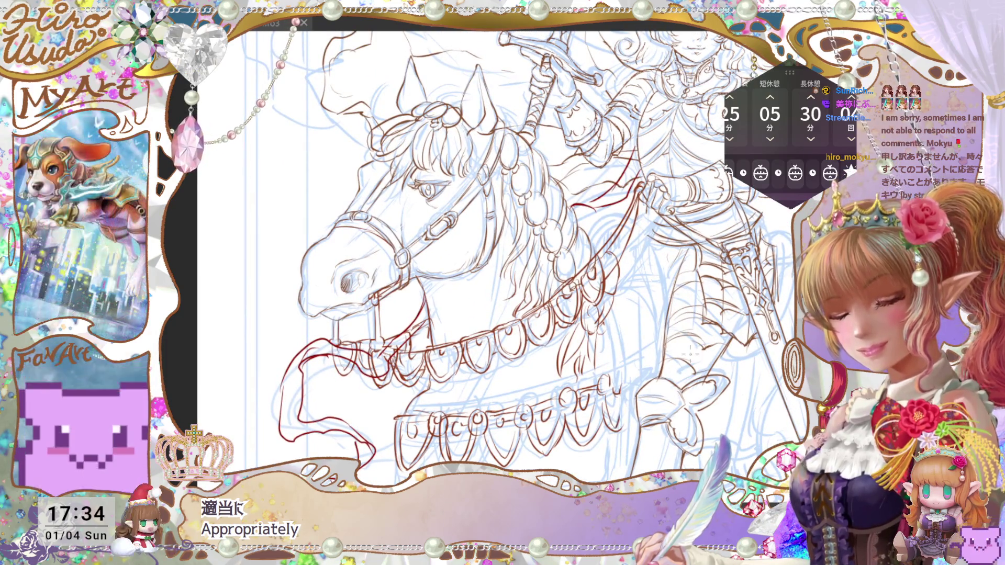
{"action": "key", "text": "ctrl+0"}
{"action": "scroll", "coordinate": [708, 365], "scroll_direction": "up", "scroll_amount": 2}
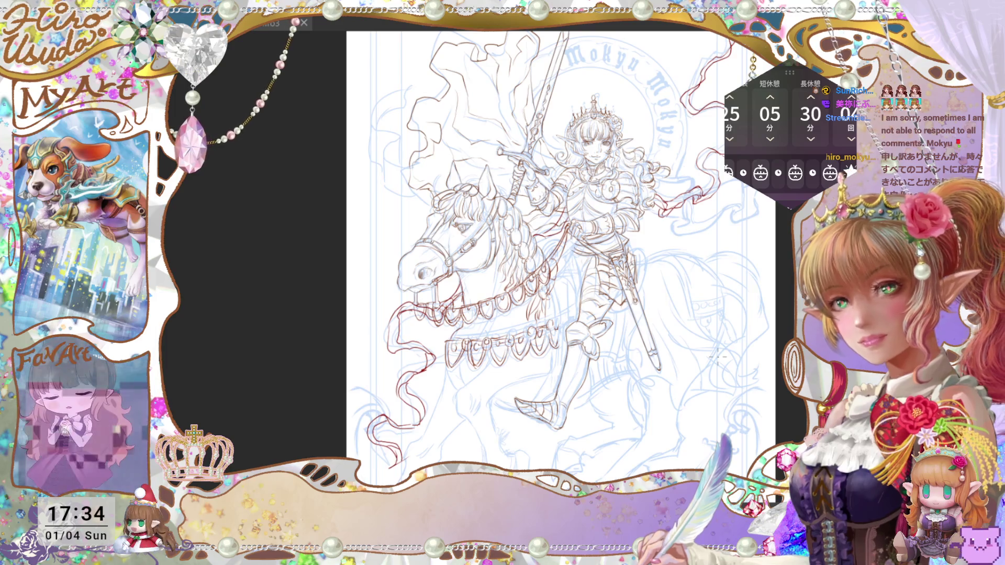
{"action": "scroll", "coordinate": [453, 362], "scroll_direction": "up", "scroll_amount": 1}
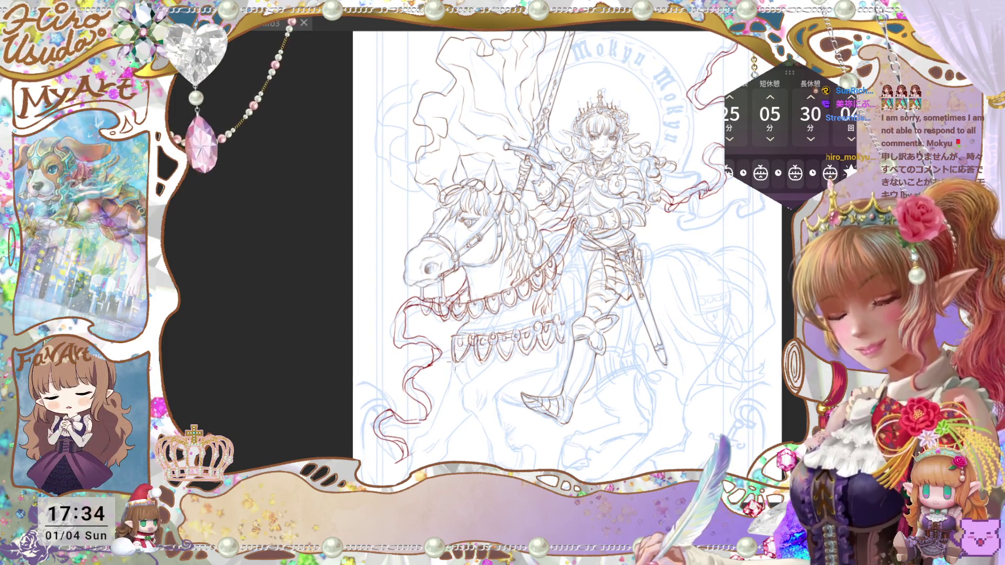
{"action": "scroll", "coordinate": [555, 418], "scroll_direction": "up", "scroll_amount": 1}
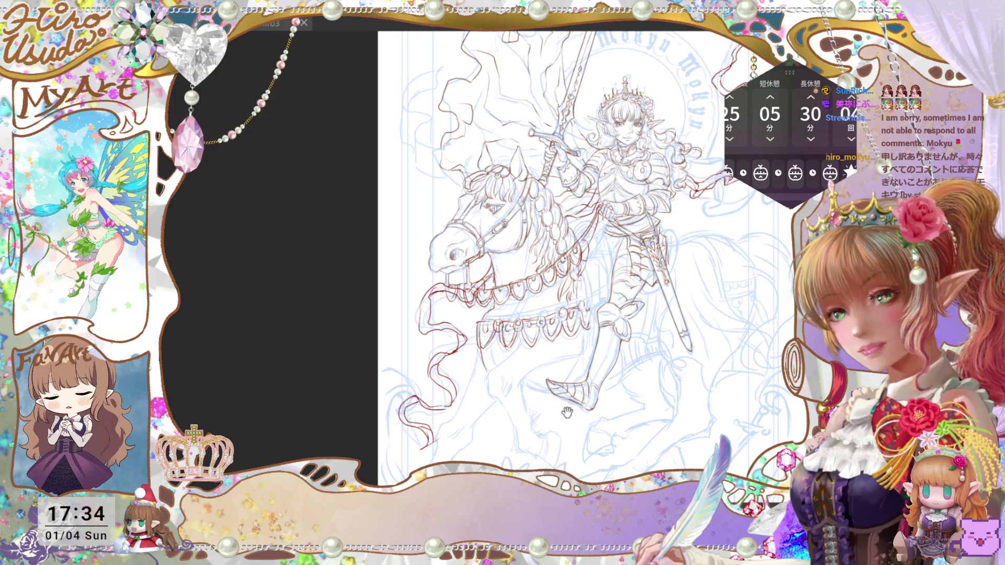
{"action": "scroll", "coordinate": [567, 413], "scroll_direction": "up", "scroll_amount": 1}
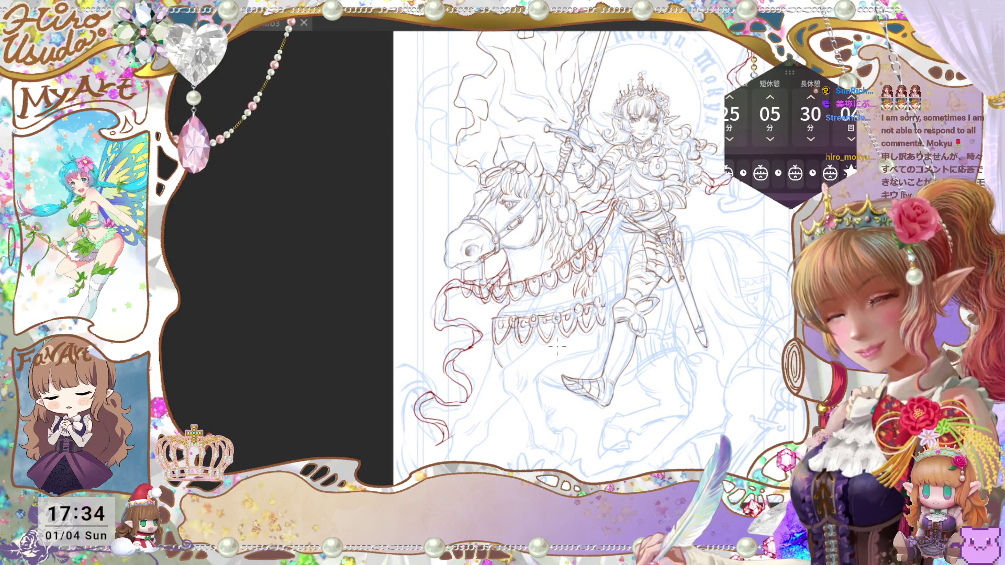
{"action": "scroll", "coordinate": [557, 347], "scroll_direction": "up", "scroll_amount": 1}
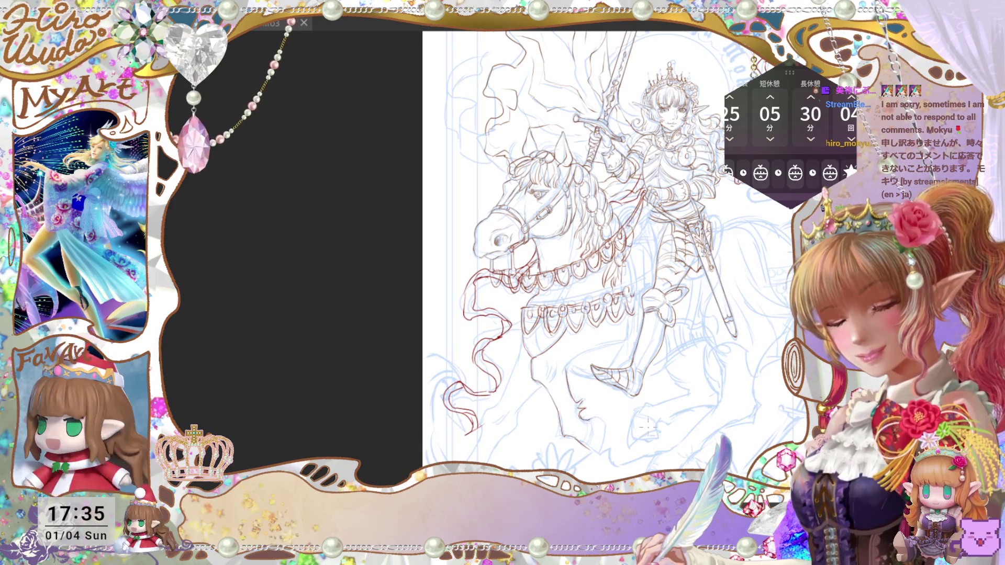
{"action": "left_click_drag", "start_coordinate": [583, 409], "coordinate": [624, 404]}
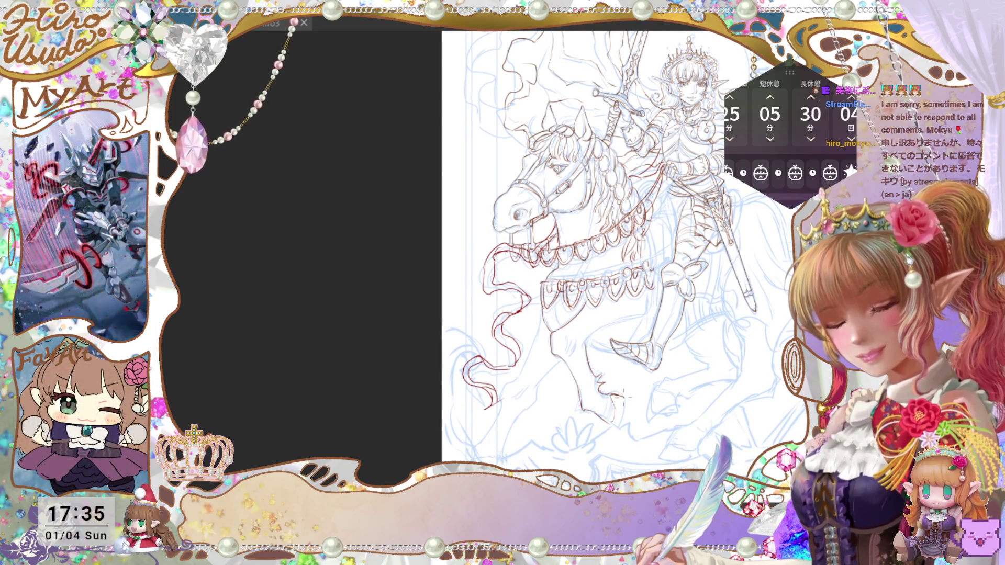
{"action": "left_click_drag", "start_coordinate": [613, 416], "coordinate": [624, 434]}
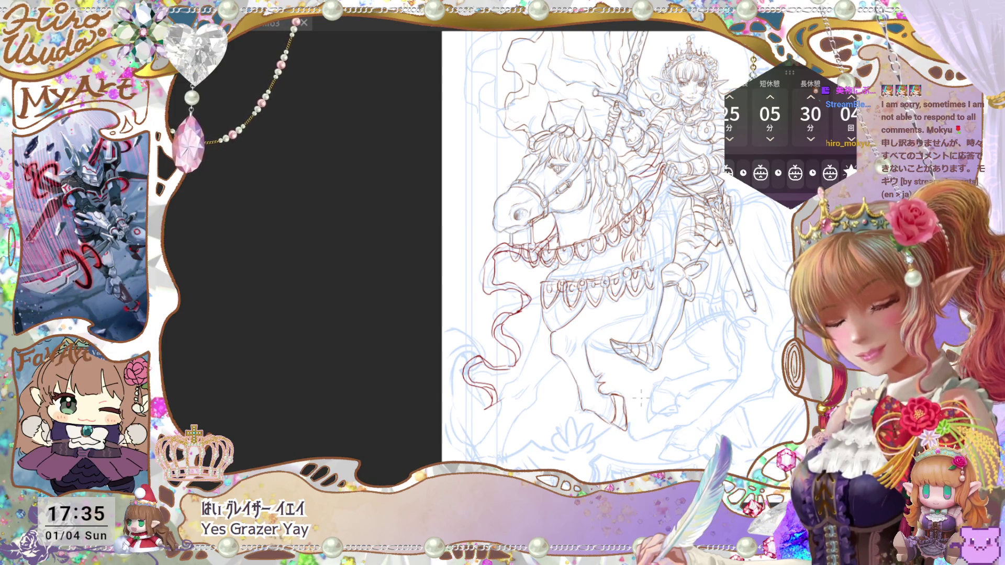
{"action": "left_click_drag", "start_coordinate": [630, 374], "coordinate": [622, 398]}
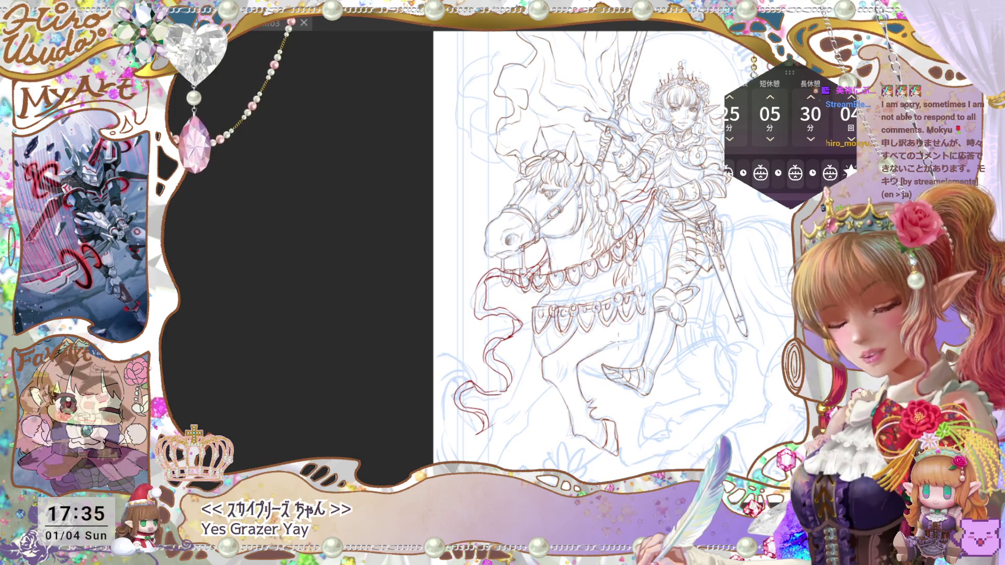
{"action": "left_click_drag", "start_coordinate": [659, 330], "coordinate": [664, 343]}
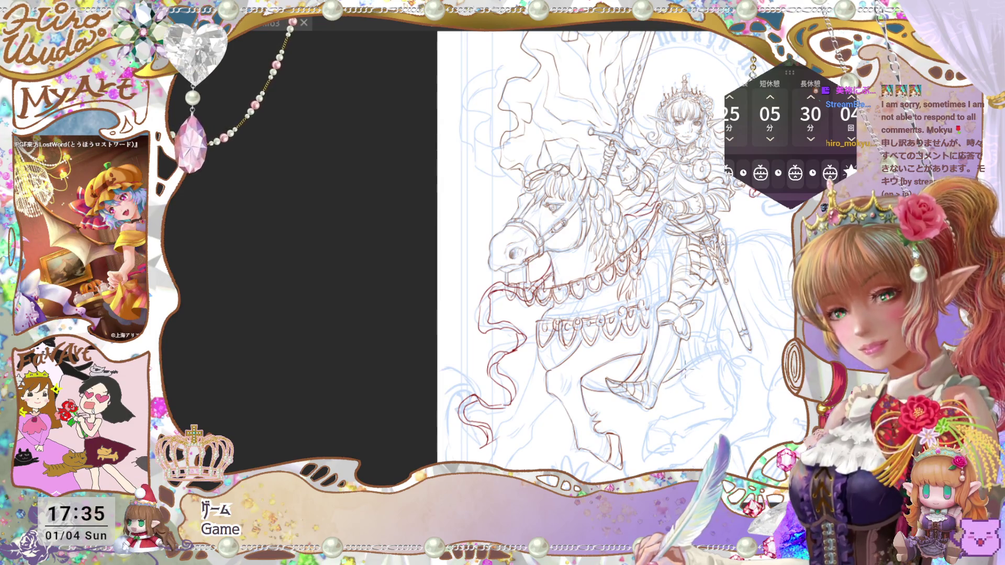
{"action": "left_click_drag", "start_coordinate": [685, 366], "coordinate": [735, 343]}
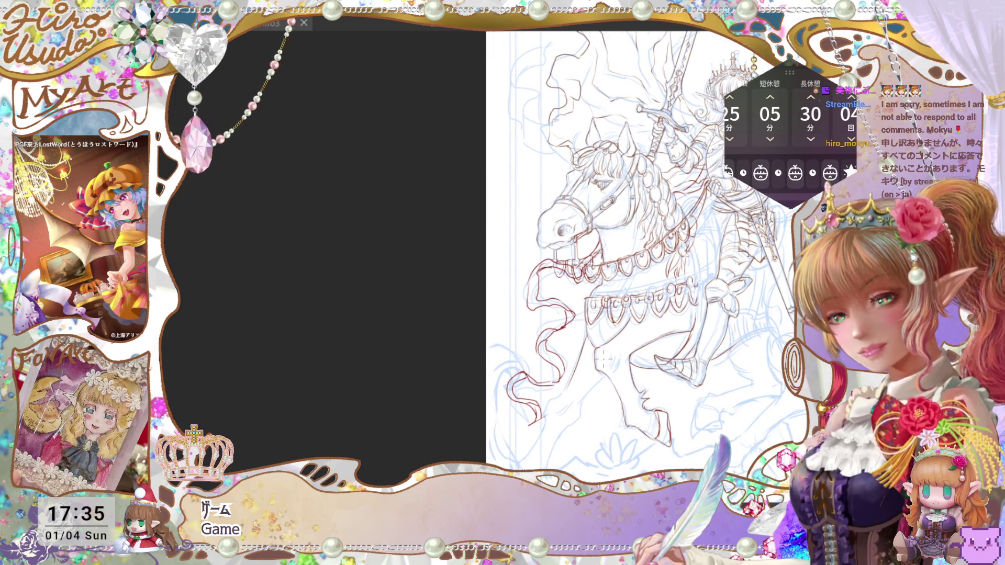
{"action": "left_click_drag", "start_coordinate": [610, 413], "coordinate": [670, 370]}
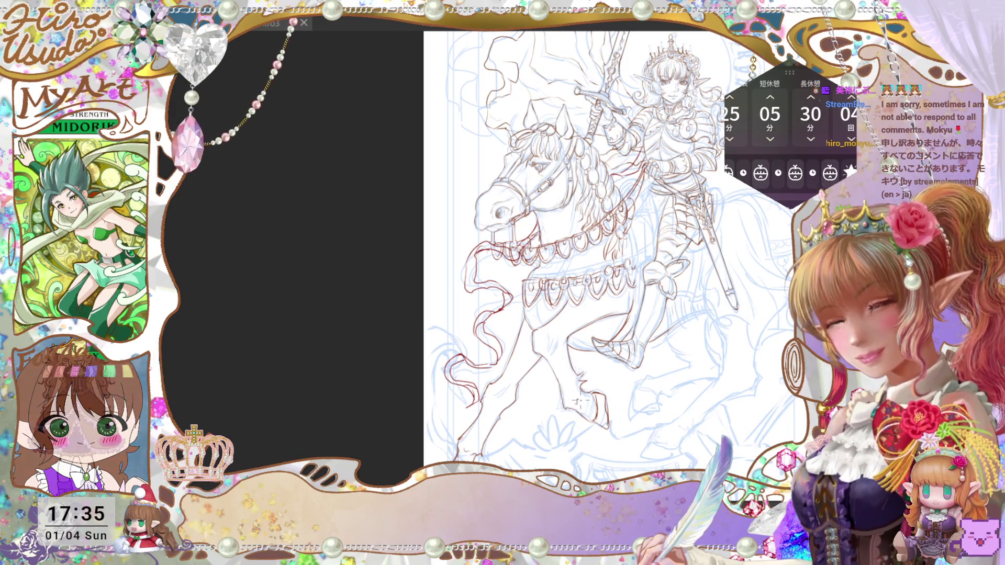
{"action": "left_click_drag", "start_coordinate": [721, 345], "coordinate": [672, 381]}
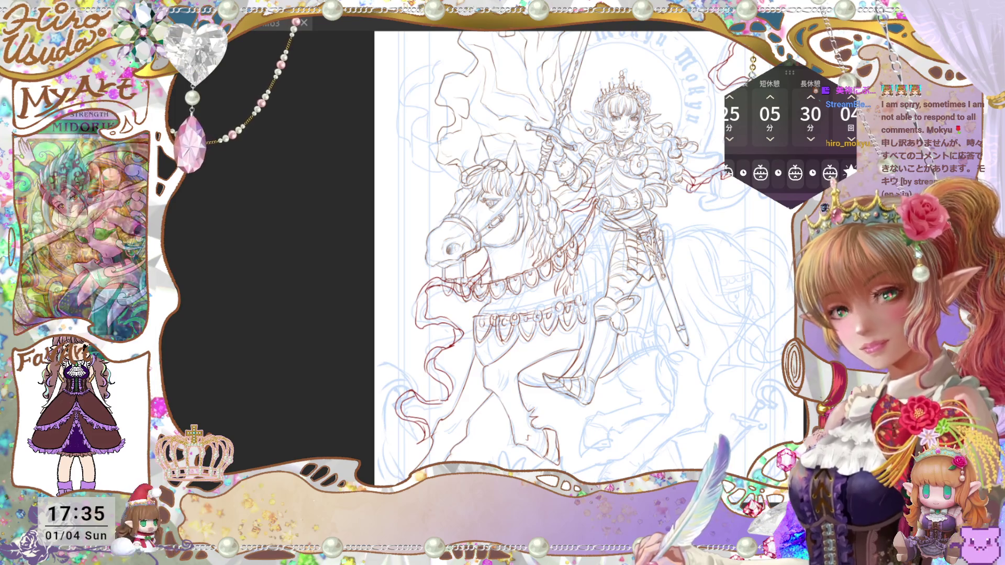
{"action": "key", "text": "ctrl+0"}
{"action": "scroll", "coordinate": [504, 276], "scroll_direction": "up", "scroll_amount": 3}
{"action": "left_click_drag", "start_coordinate": [555, 257], "coordinate": [532, 265]}
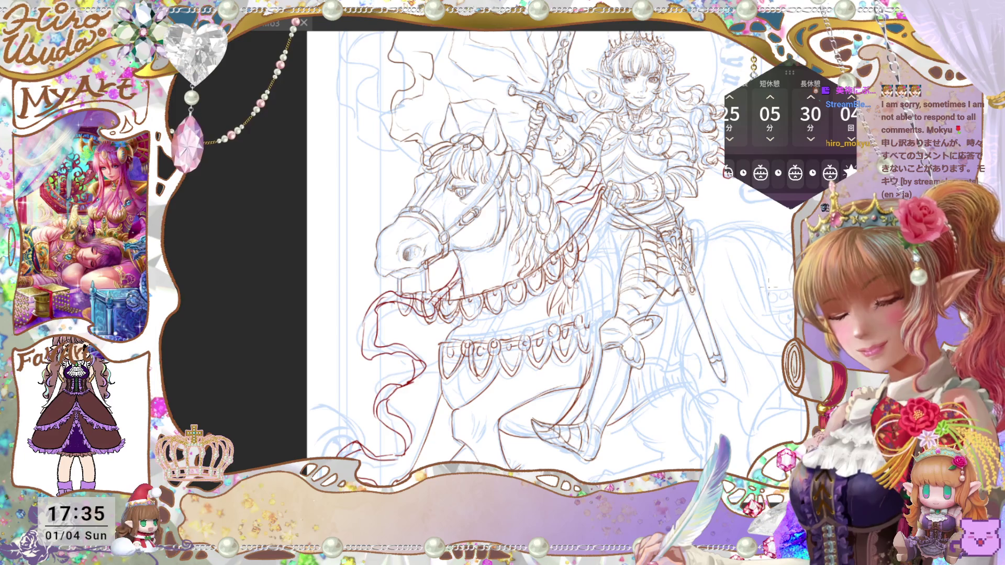
{"action": "scroll", "coordinate": [492, 243], "scroll_direction": "down", "scroll_amount": 1}
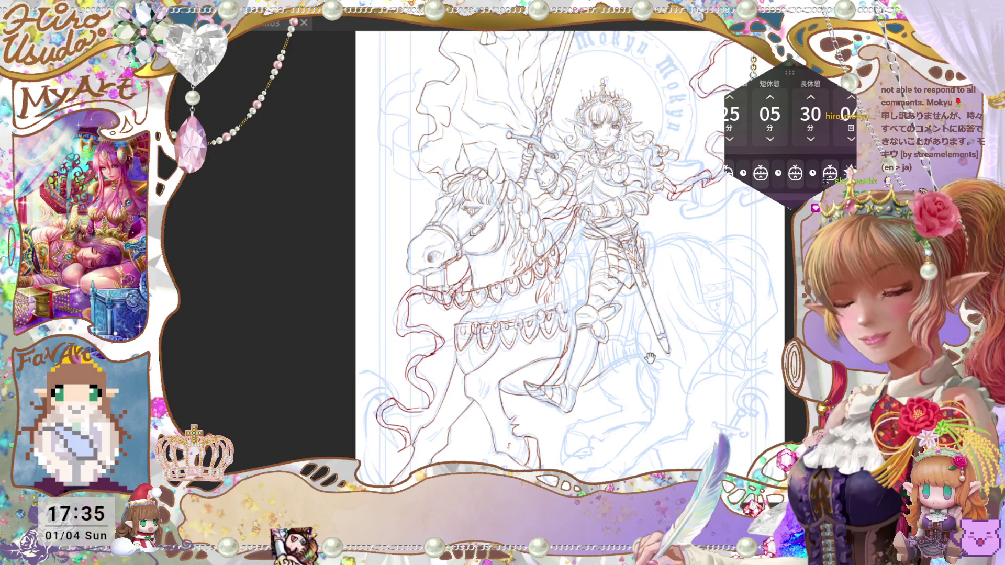
{"action": "mouse_move", "coordinate": [647, 353]}
{"action": "left_mouse_down"}
{"action": "mouse_move", "coordinate": [650, 378]}
{"action": "mouse_move", "coordinate": [712, 352]}
{"action": "mouse_move", "coordinate": [735, 329]}
{"action": "left_mouse_up"}
{"action": "scroll", "coordinate": [649, 378], "scroll_direction": "up", "scroll_amount": 1}
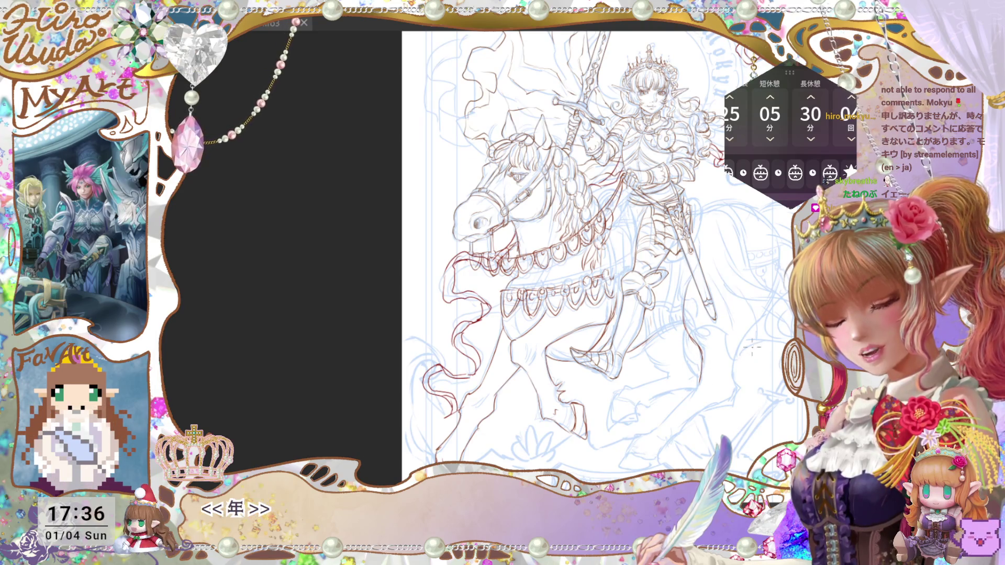
{"action": "scroll", "coordinate": [769, 306], "scroll_direction": "down", "scroll_amount": 1}
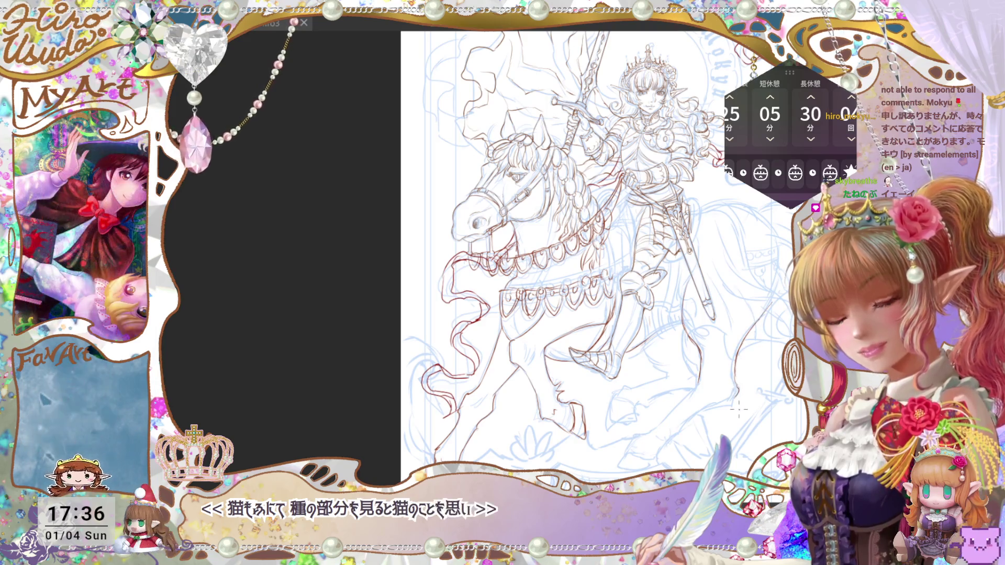
{"action": "left_click_drag", "start_coordinate": [675, 410], "coordinate": [717, 370]}
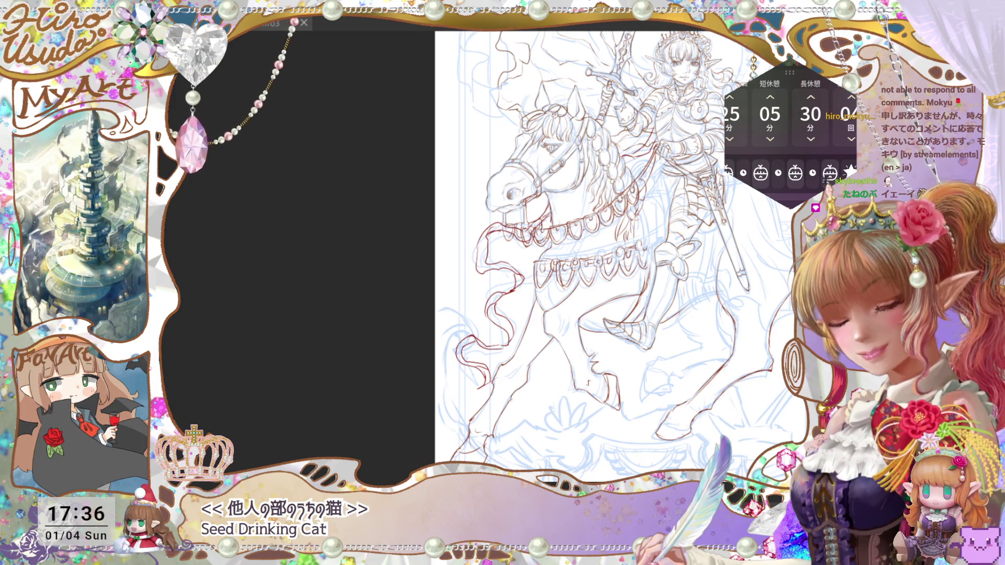
{"action": "left_click_drag", "start_coordinate": [699, 328], "coordinate": [667, 349]}
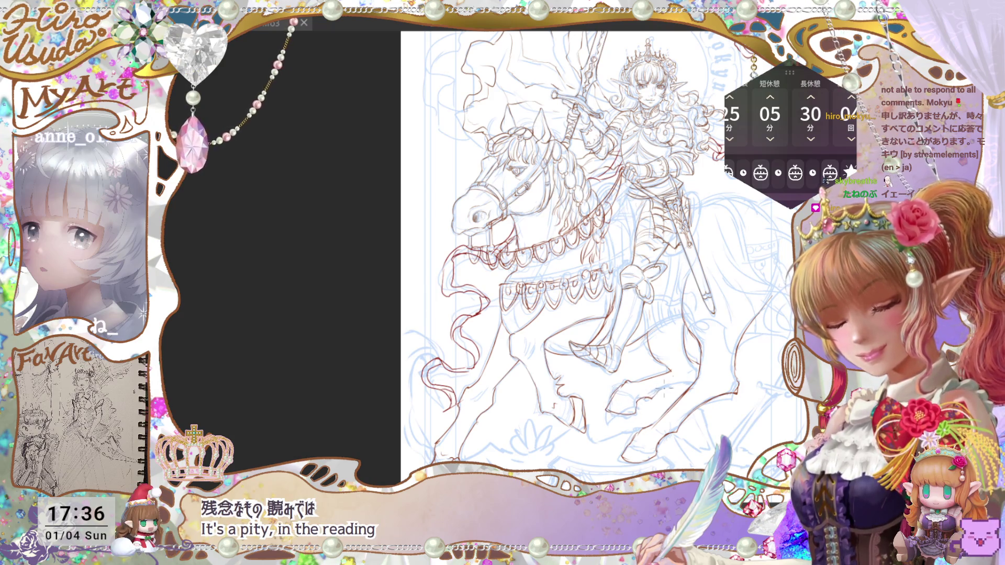
{"action": "scroll", "coordinate": [664, 387], "scroll_direction": "up", "scroll_amount": 1}
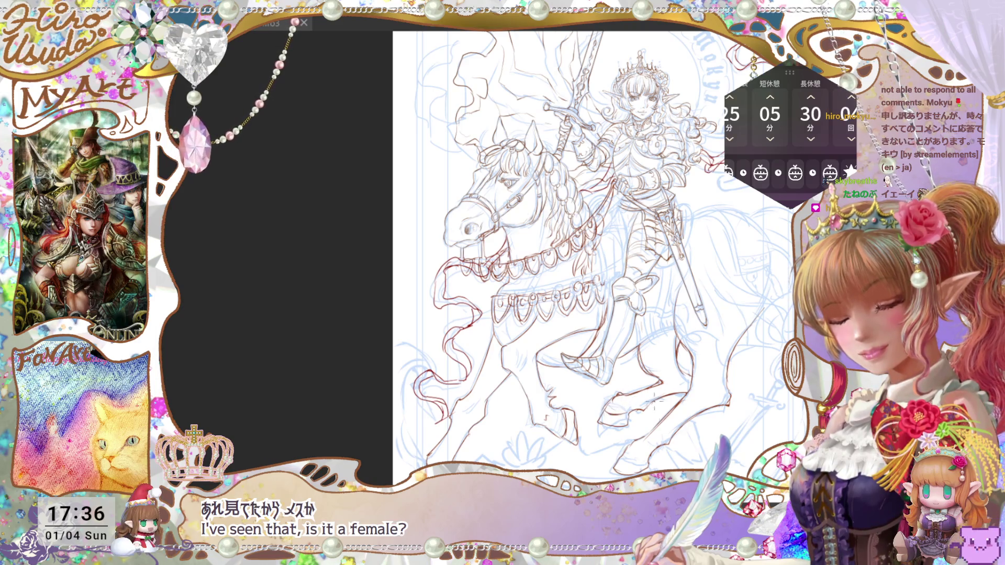
{"action": "left_click_drag", "start_coordinate": [736, 387], "coordinate": [691, 425]}
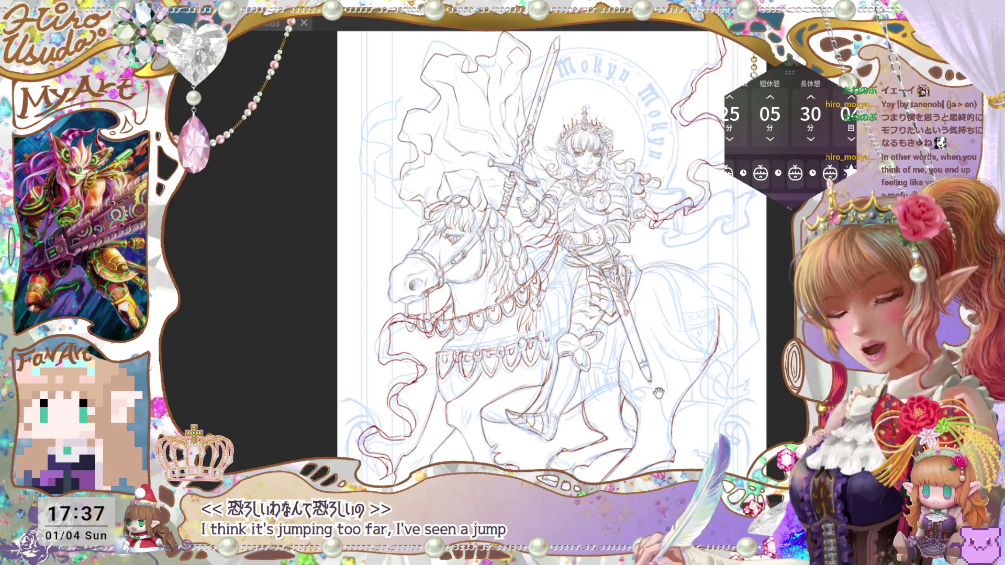
Undo an accidental shift of the line art to restore its original position
{"action": "left_click_drag", "start_coordinate": [659, 393], "coordinate": [657, 403]}
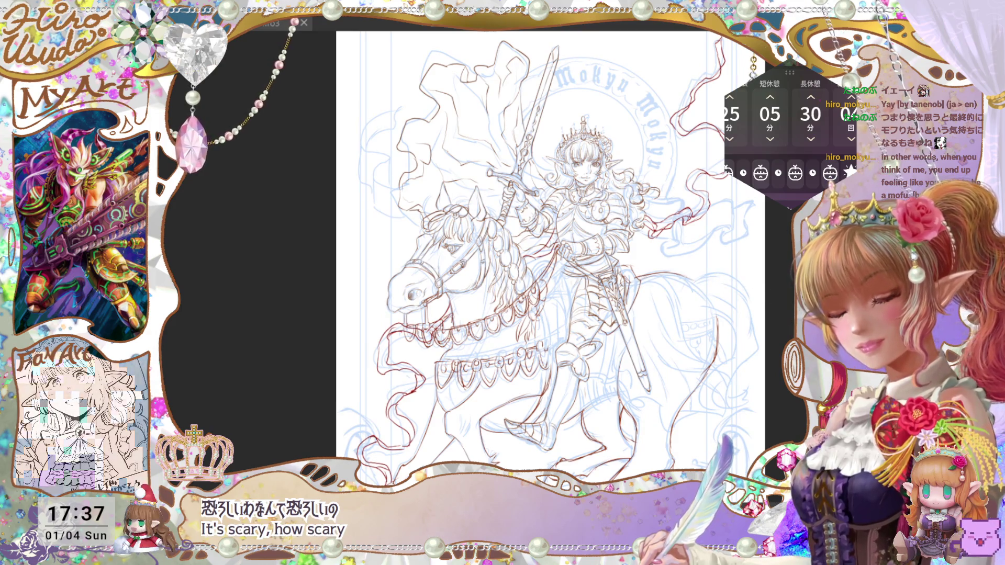
{"action": "left_click_drag", "start_coordinate": [642, 433], "coordinate": [649, 397]}
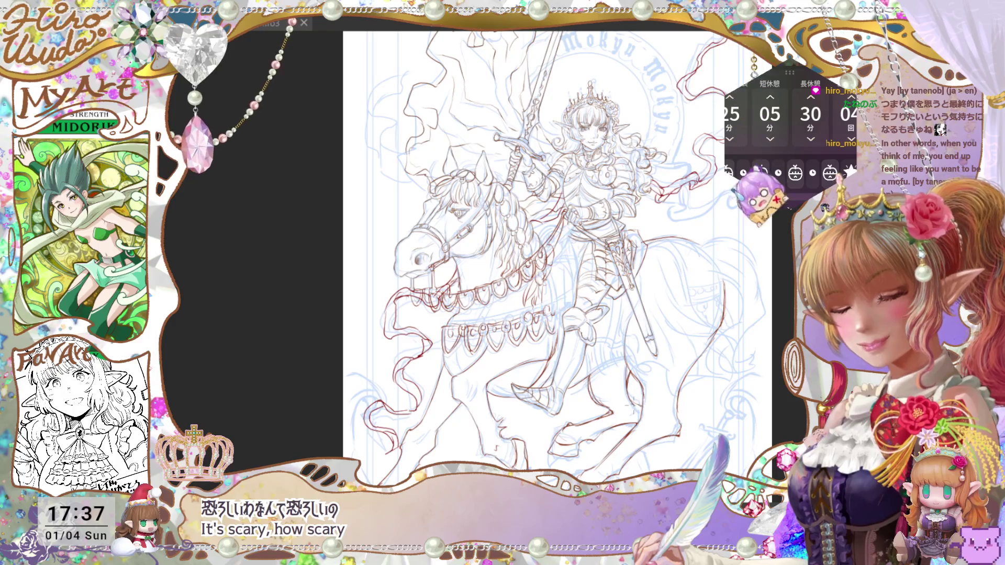
{"action": "left_click_drag", "start_coordinate": [716, 419], "coordinate": [717, 409]}
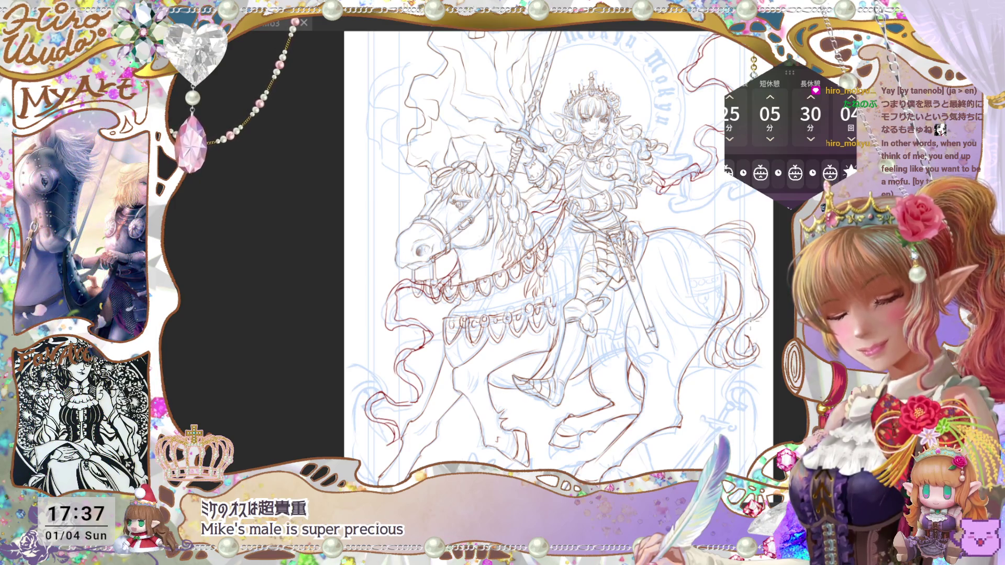
{"action": "mouse_move", "coordinate": [764, 437]}
{"action": "left_mouse_down"}
{"action": "mouse_move", "coordinate": [756, 445]}
{"action": "mouse_move", "coordinate": [763, 402]}
{"action": "left_mouse_up"}
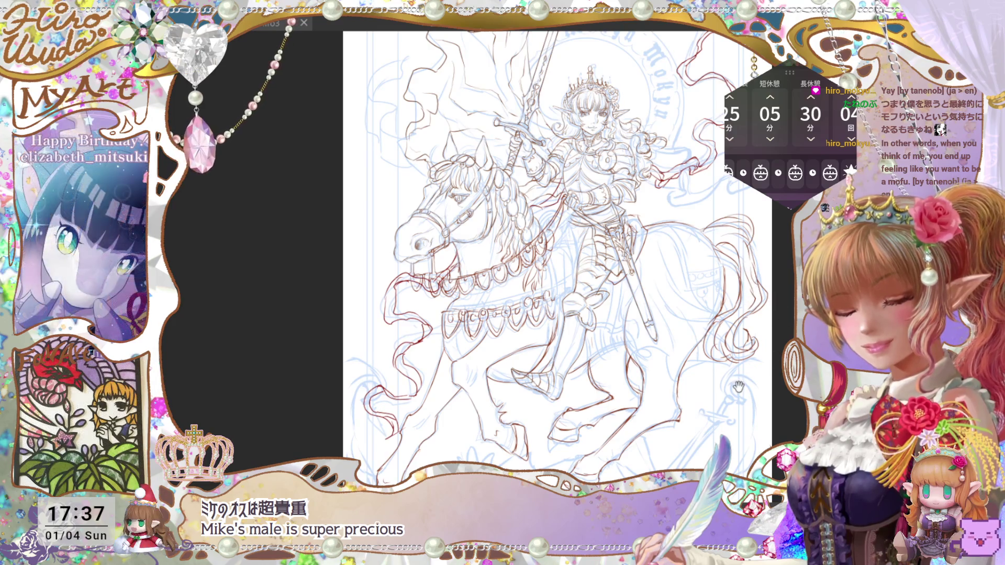
{"action": "key", "text": "ctrl+z"}
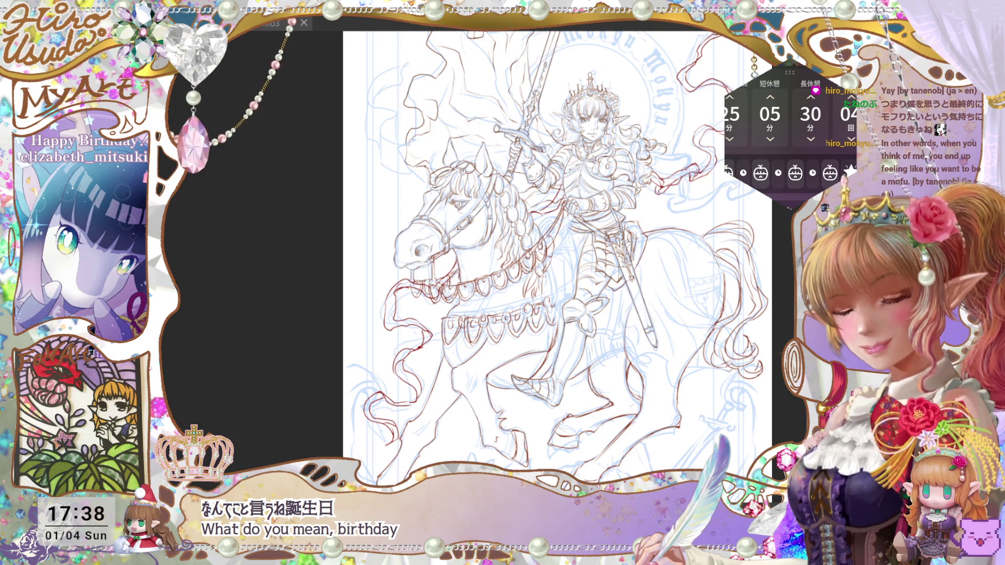
Save the drawing with Ctrl+S and return to the close-up view
{"action": "left_click_drag", "start_coordinate": [747, 451], "coordinate": [756, 445]}
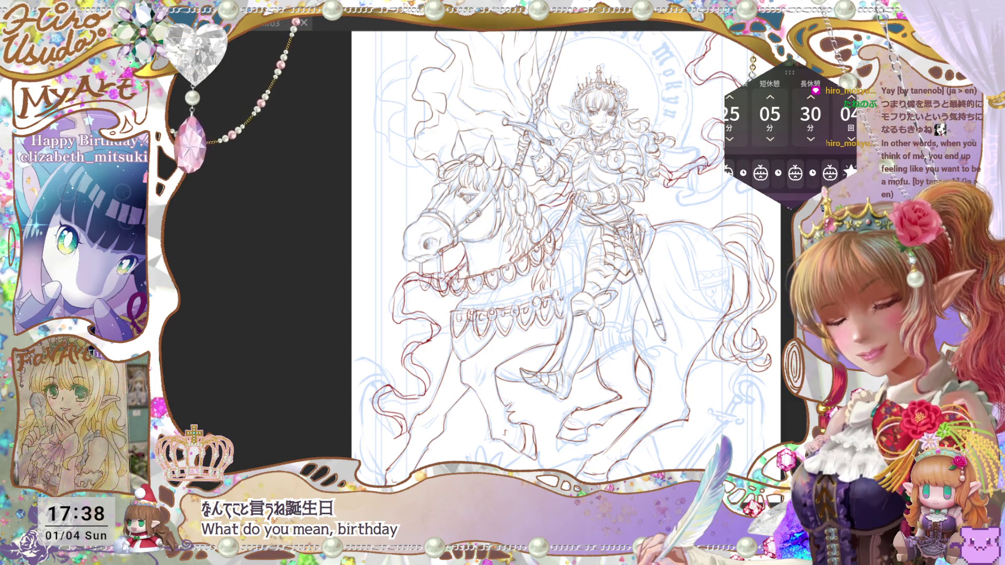
{"action": "key", "text": "ctrl+minus"}
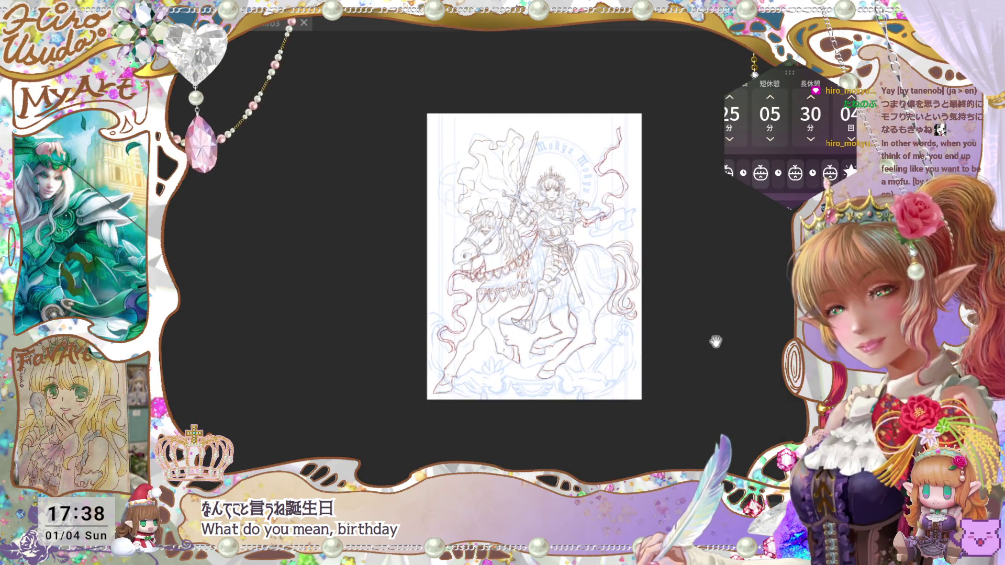
{"action": "left_click_drag", "start_coordinate": [714, 344], "coordinate": [714, 345]}
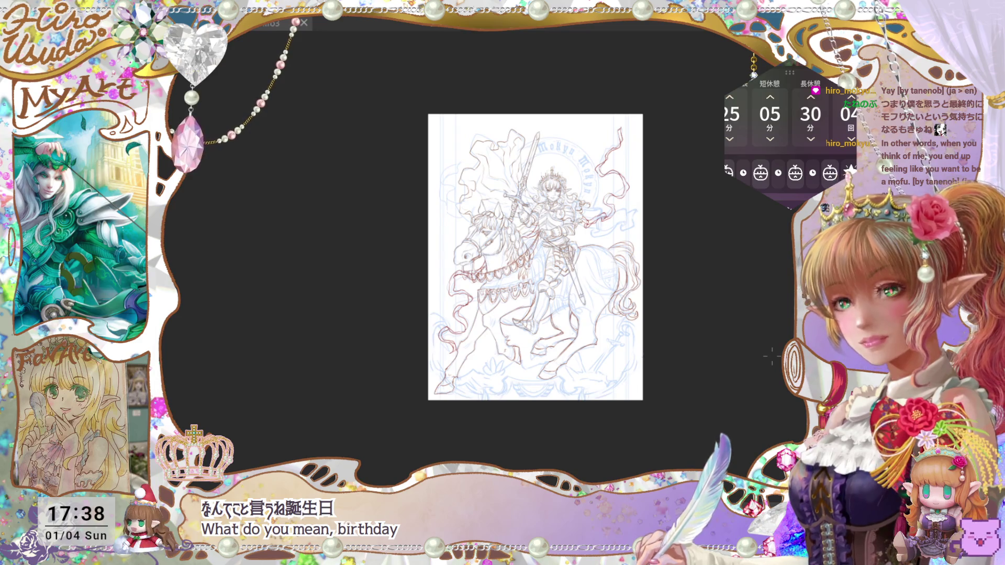
{"action": "key", "text": "ctrl+s"}
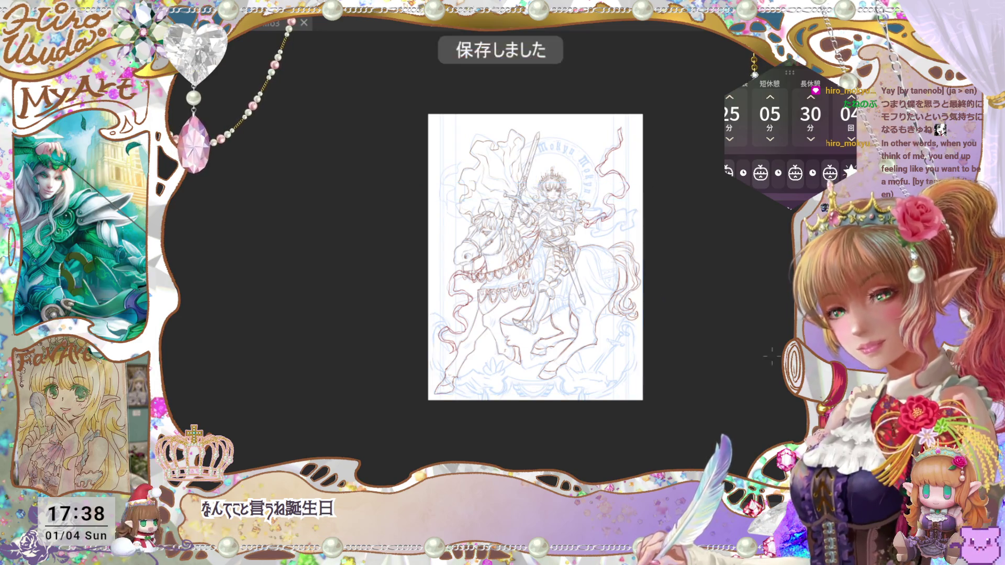
{"action": "key", "text": "ctrl+plus"}
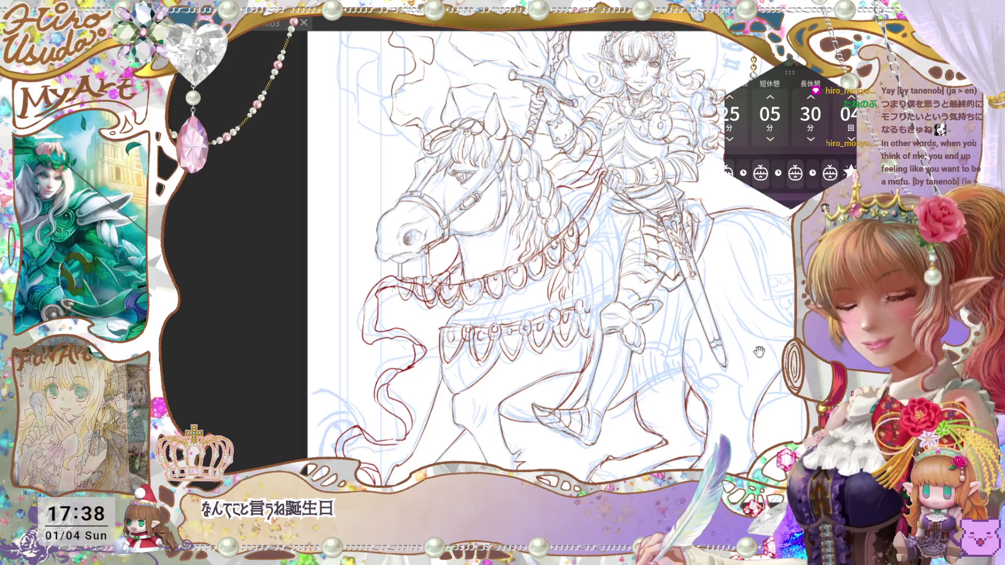
Pan and zoom around the canvas to review the knight and horse
{"action": "left_click_drag", "start_coordinate": [759, 352], "coordinate": [754, 368]}
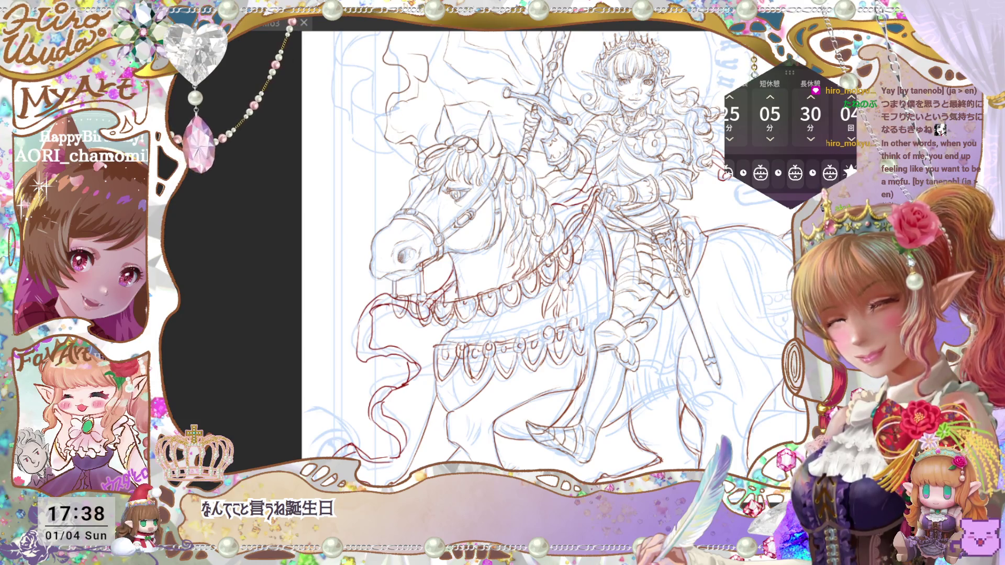
{"action": "left_click_drag", "start_coordinate": [544, 251], "coordinate": [529, 285]}
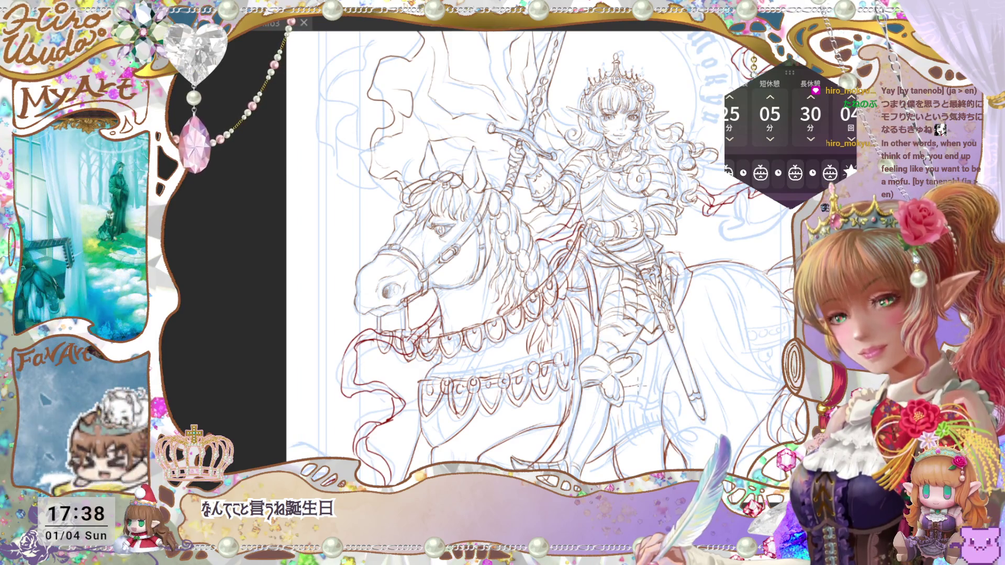
{"action": "scroll", "coordinate": [510, 259], "scroll_direction": "down", "scroll_amount": 2}
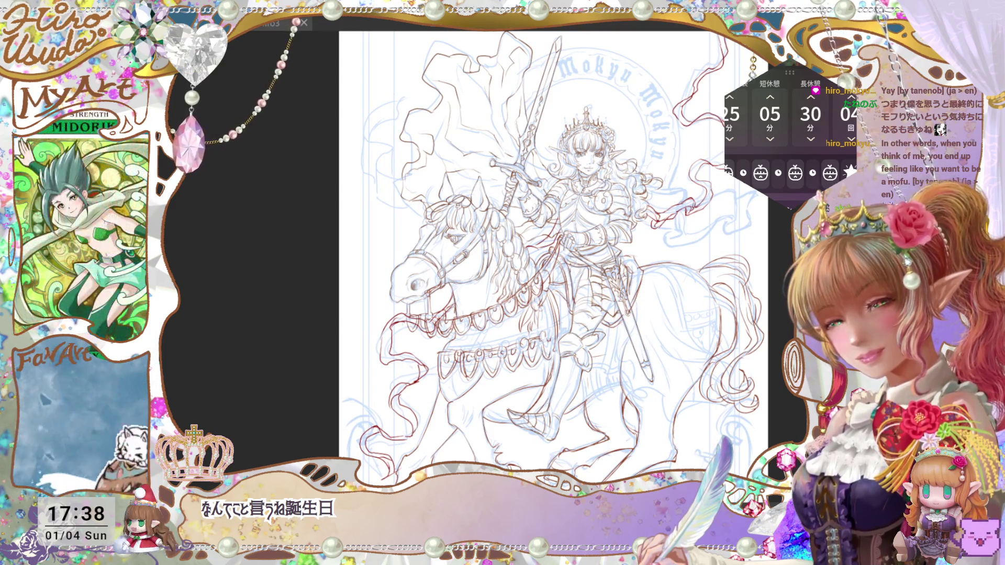
{"action": "key", "text": "ctrl+minus"}
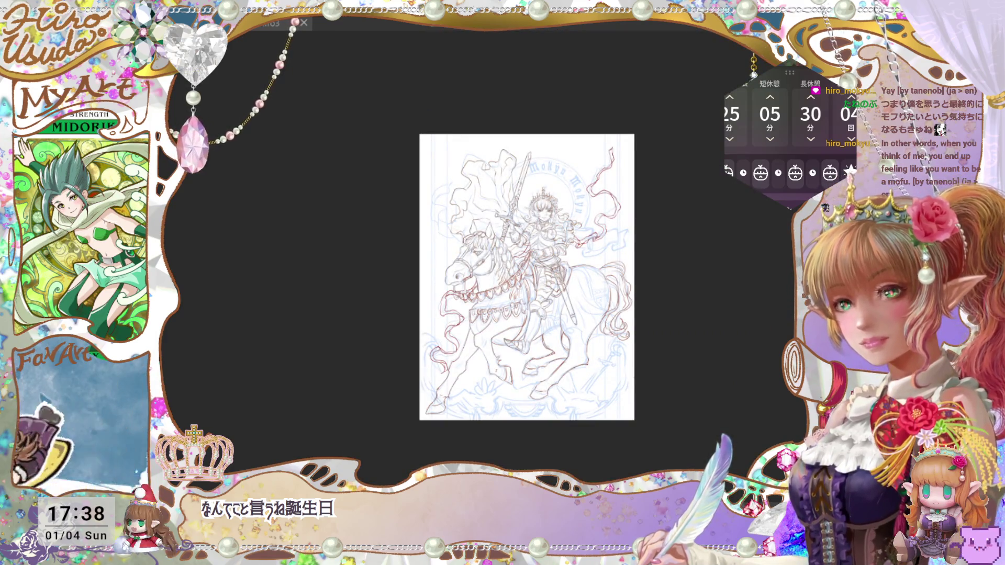
{"action": "key", "text": "ctrl+plus"}
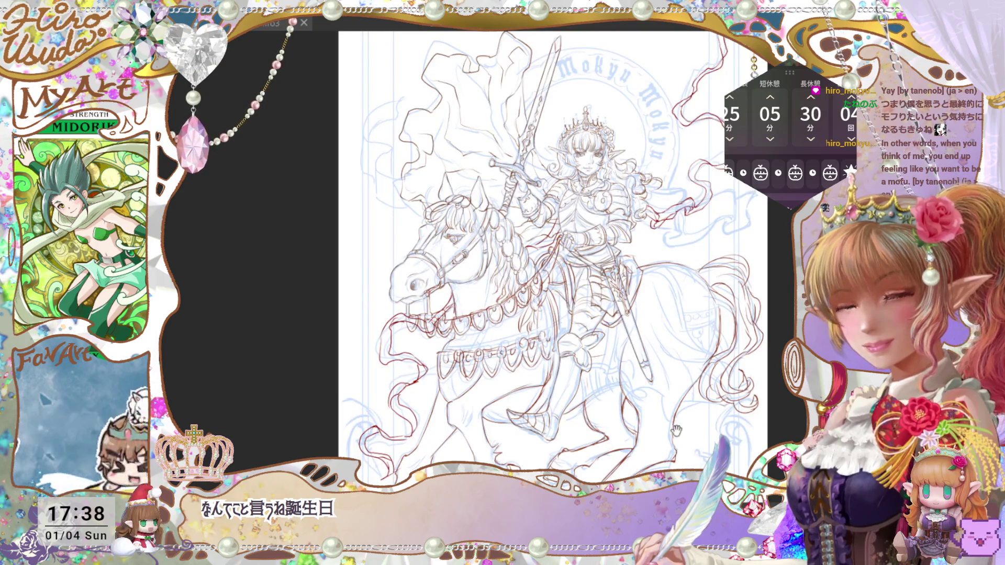
{"action": "left_click_drag", "start_coordinate": [676, 430], "coordinate": [679, 428]}
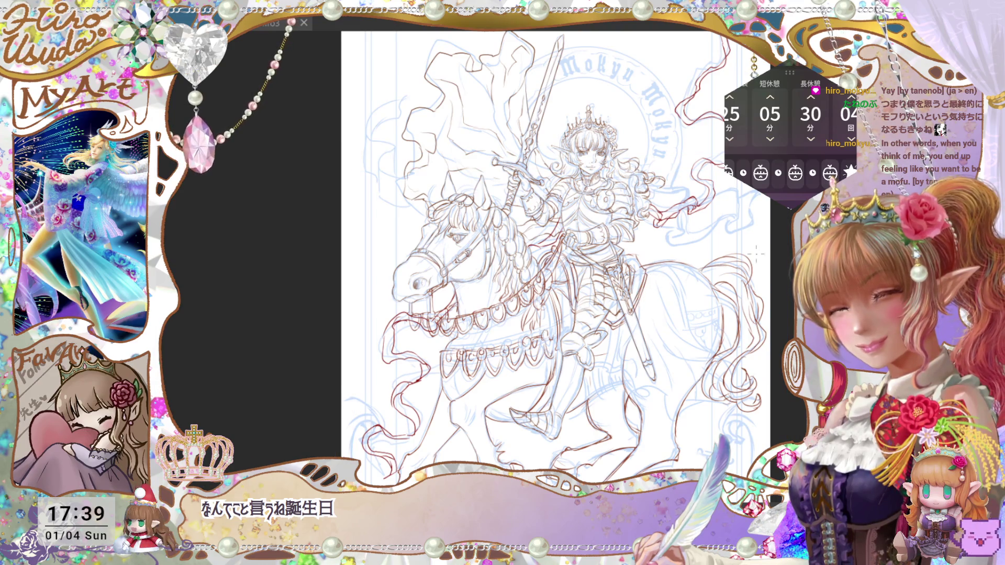
{"action": "key", "text": "ctrl+minus"}
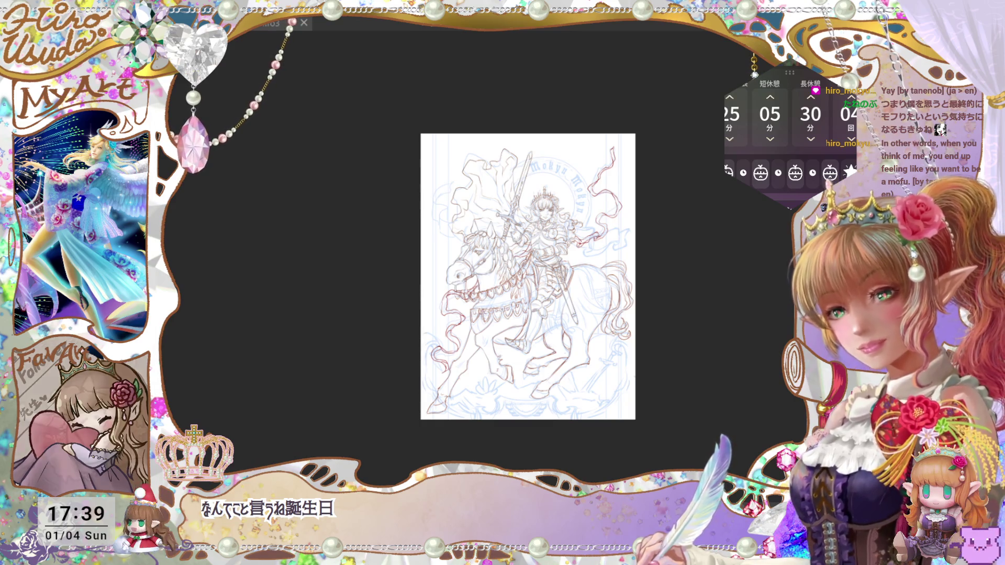
Save the unchanged drawing again and zoom in on the knight and horse
{"action": "scroll", "coordinate": [500, 231], "scroll_direction": "up", "scroll_amount": 3}
{"action": "left_click_drag", "start_coordinate": [698, 375], "coordinate": [704, 371]}
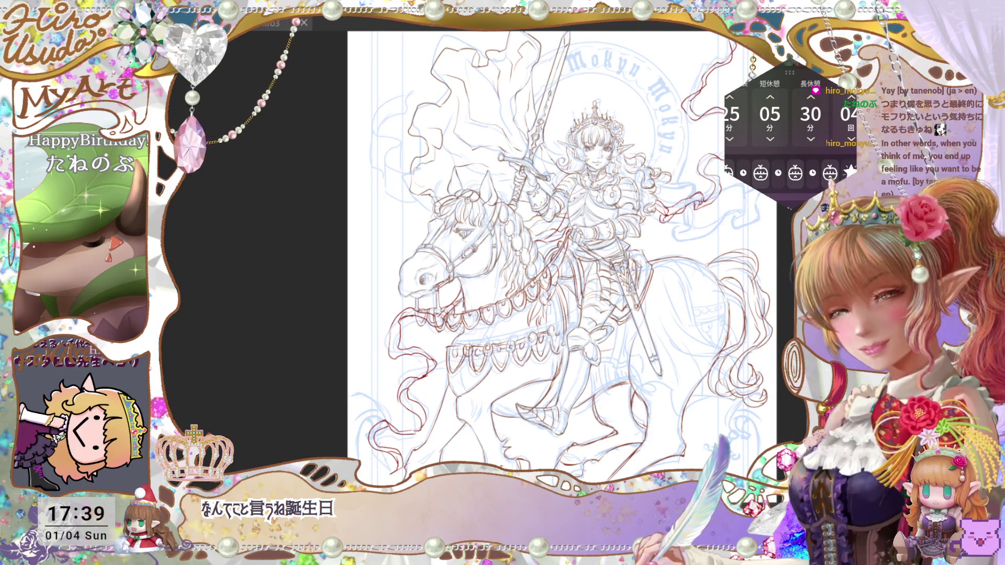
{"action": "scroll", "coordinate": [734, 376], "scroll_direction": "down", "scroll_amount": 3}
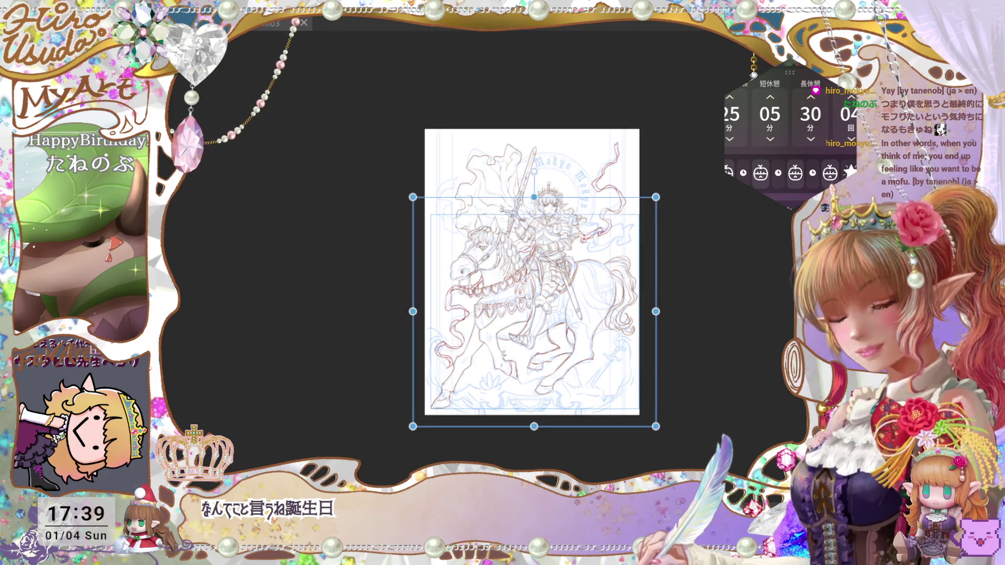
{"action": "key", "text": "ctrl+s"}
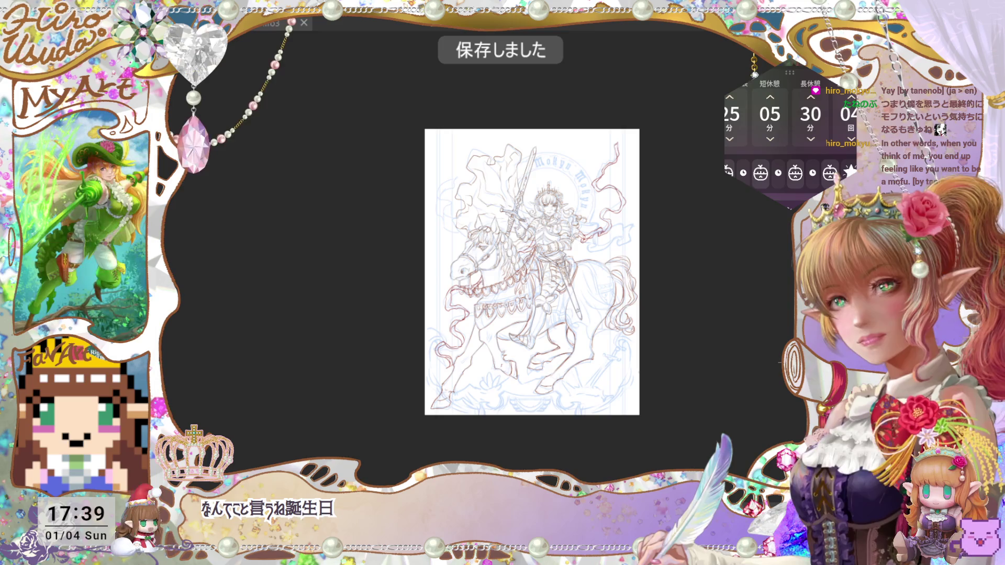
{"action": "key", "text": "ctrl+plus"}
{"action": "key", "text": "ctrl+plus"}
{"action": "key", "text": "ctrl+plus"}
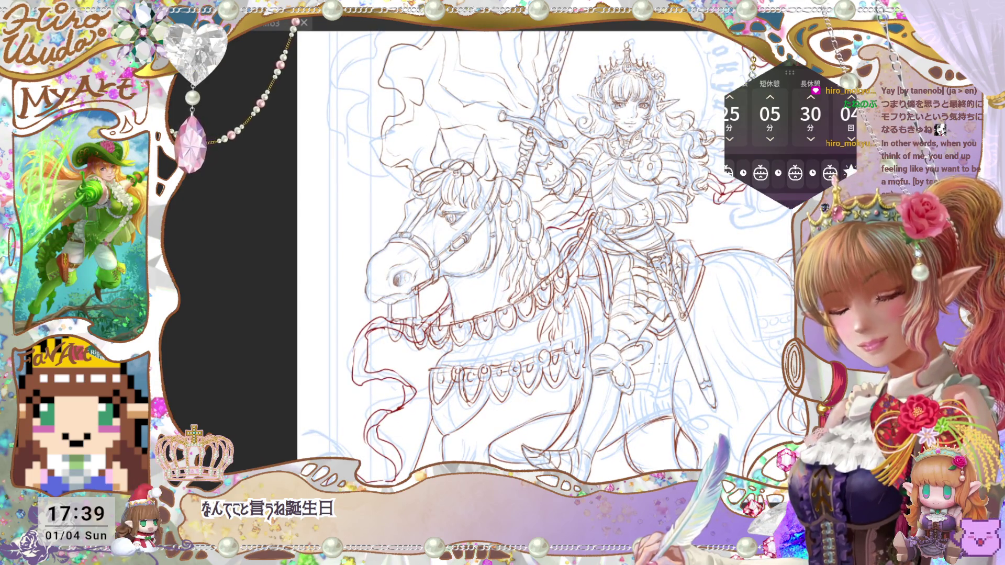
{"action": "scroll", "coordinate": [679, 380], "scroll_direction": "up", "scroll_amount": 1}
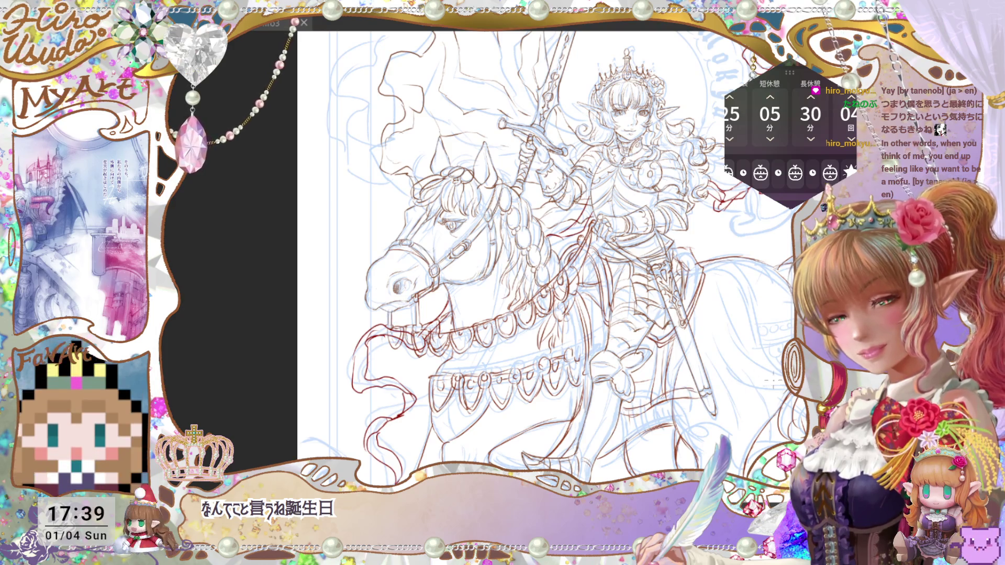
{"action": "scroll", "coordinate": [535, 258], "scroll_direction": "up", "scroll_amount": 1}
{"action": "scroll", "coordinate": [733, 371], "scroll_direction": "down", "scroll_amount": 2}
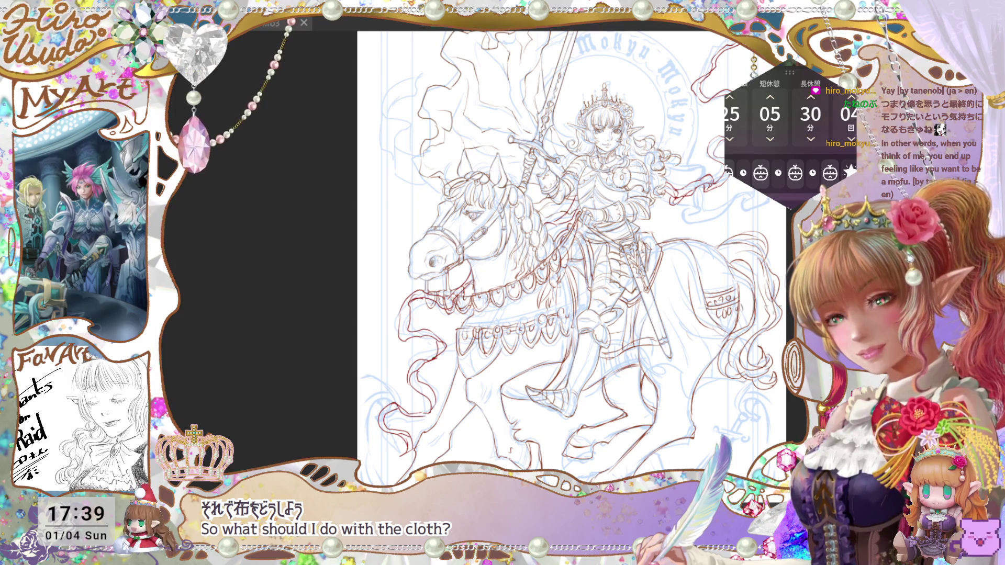
{"action": "scroll", "coordinate": [683, 280], "scroll_direction": "up", "scroll_amount": 2}
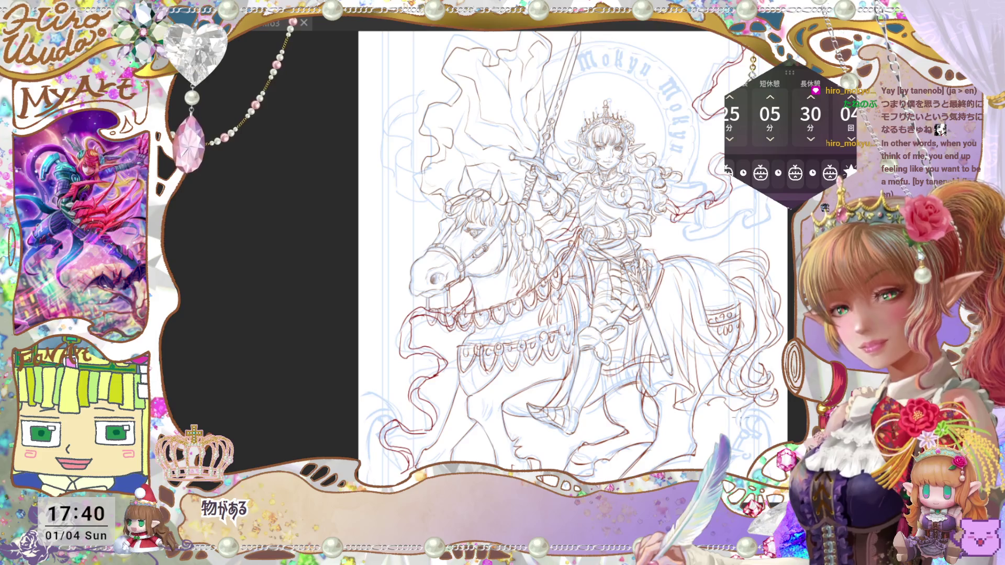
{"action": "scroll", "coordinate": [574, 257], "scroll_direction": "up", "scroll_amount": 1}
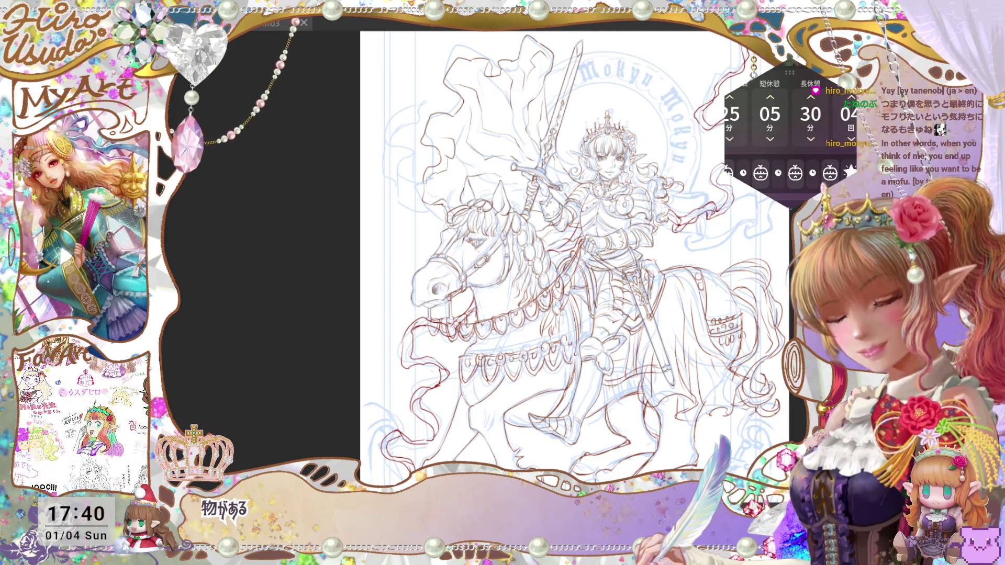
{"action": "key", "text": "ctrl+minus"}
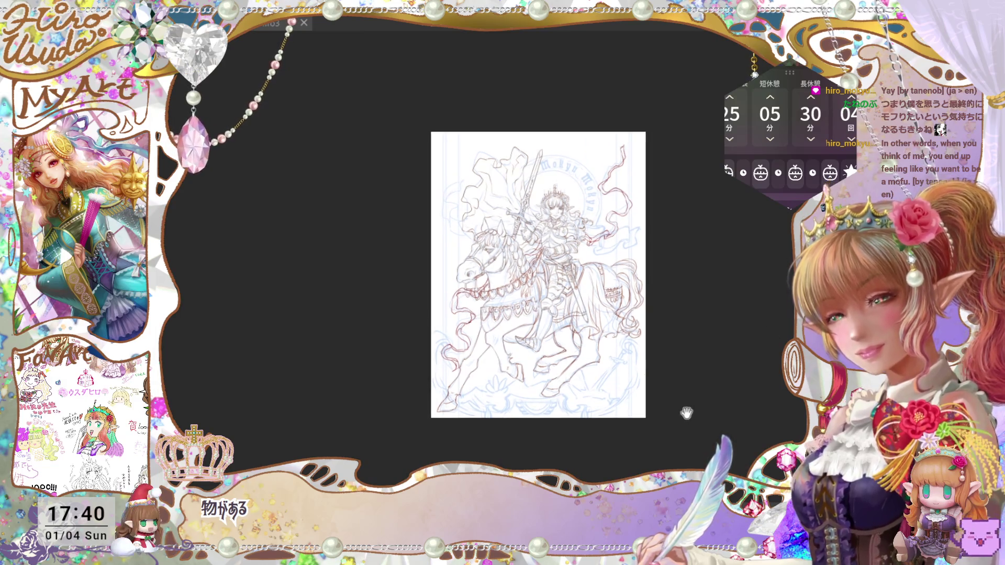
Save the crowned knight-on-horseback line art with Ctrl+S
{"action": "left_click_drag", "start_coordinate": [686, 413], "coordinate": [688, 412]}
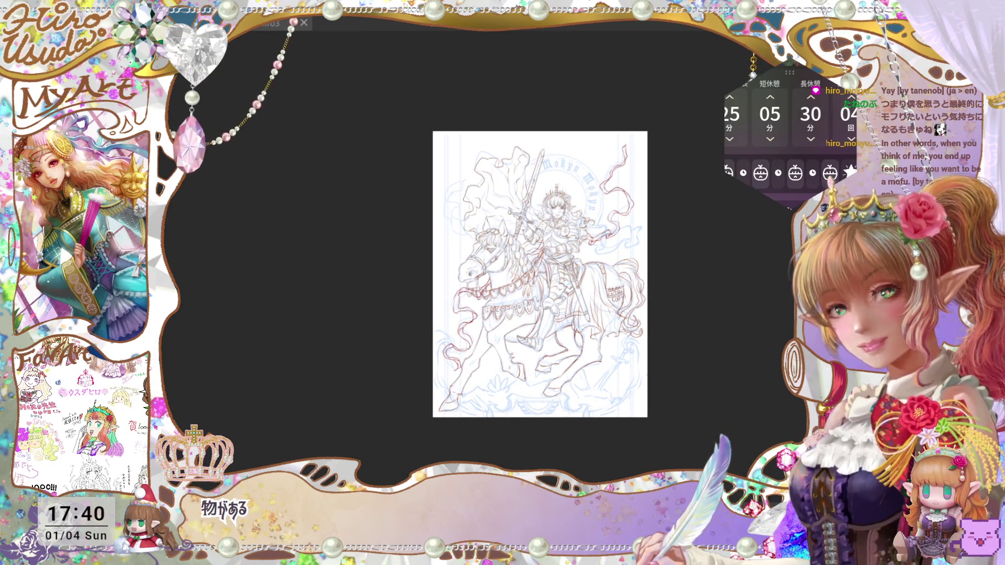
{"action": "key", "text": "ctrl+plus"}
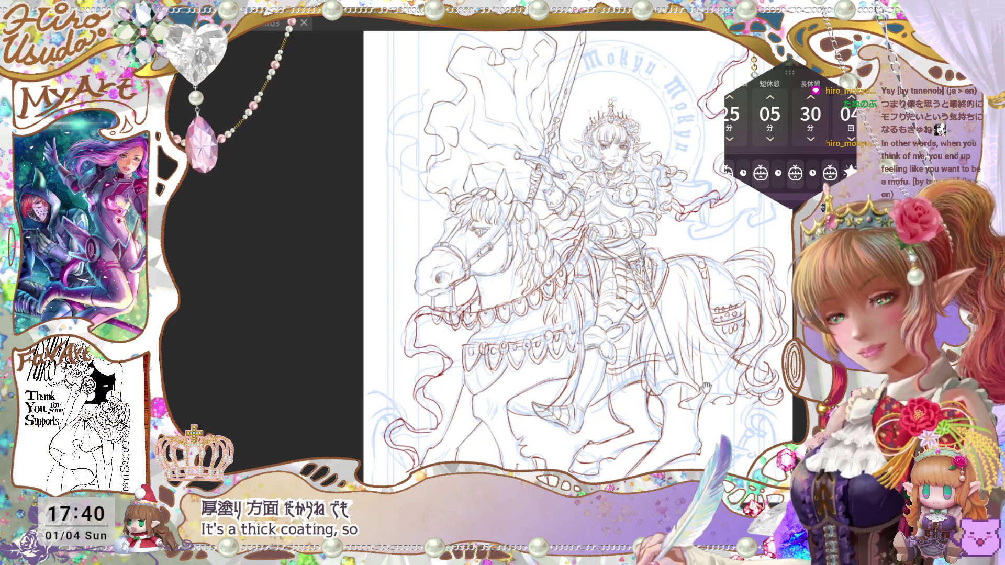
{"action": "left_click_drag", "start_coordinate": [706, 387], "coordinate": [701, 391]}
{"action": "key", "text": "ctrl+minus"}
{"action": "key", "text": "ctrl+plus"}
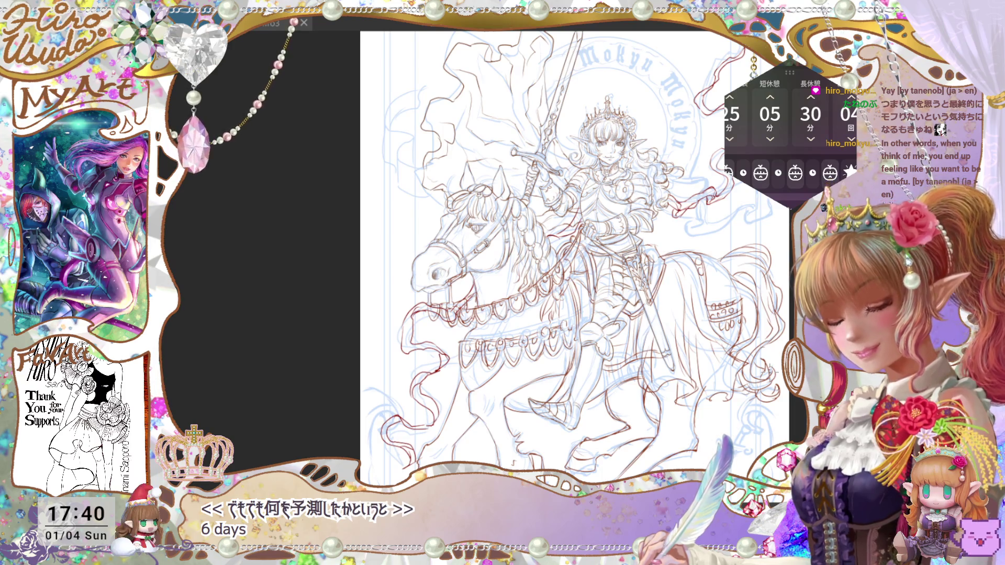
{"action": "key", "text": "ctrl+s"}
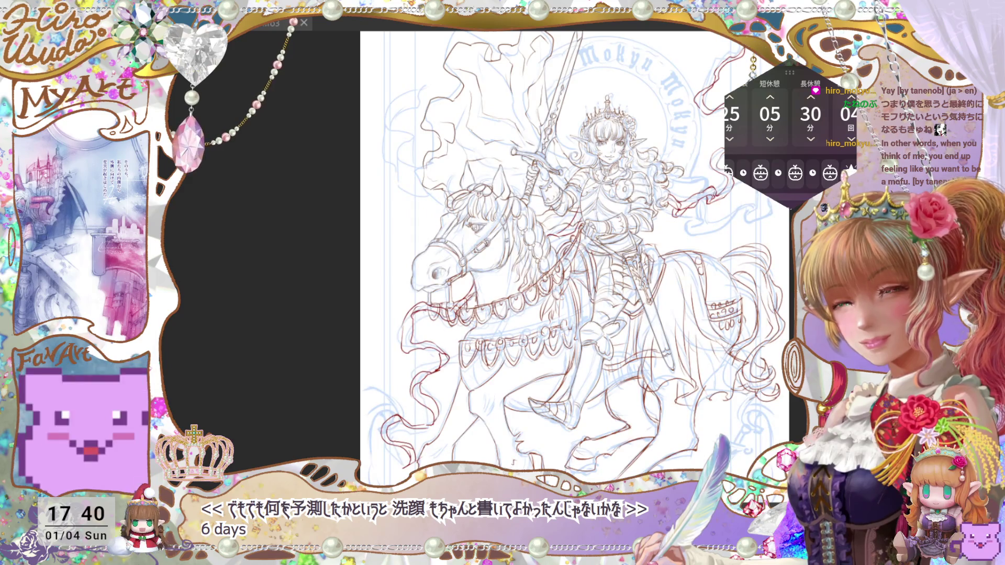
Fit the whole page in view, then zoom back in on the drawing
{"action": "left_click_drag", "start_coordinate": [721, 381], "coordinate": [720, 391]}
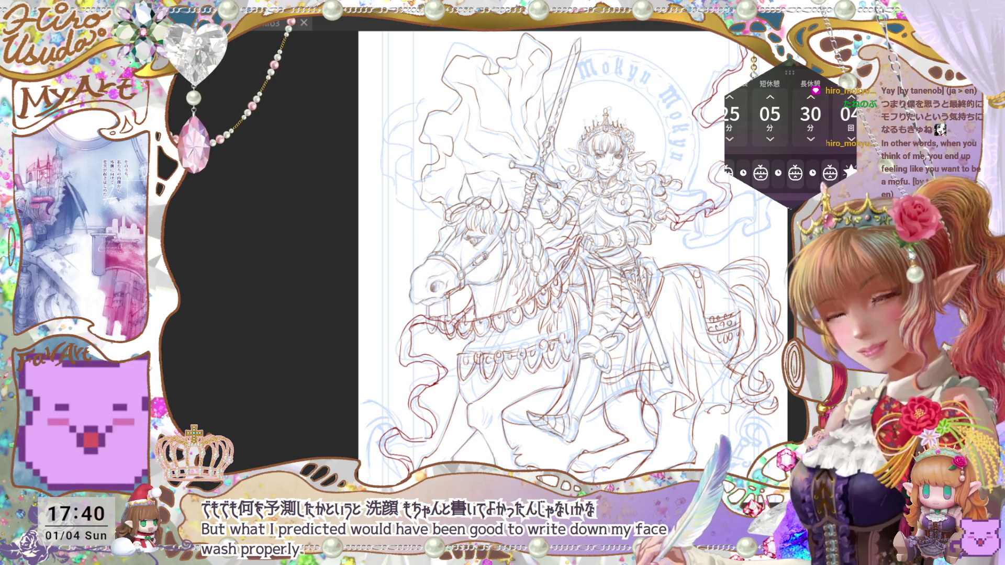
{"action": "key", "text": "ctrl+0"}
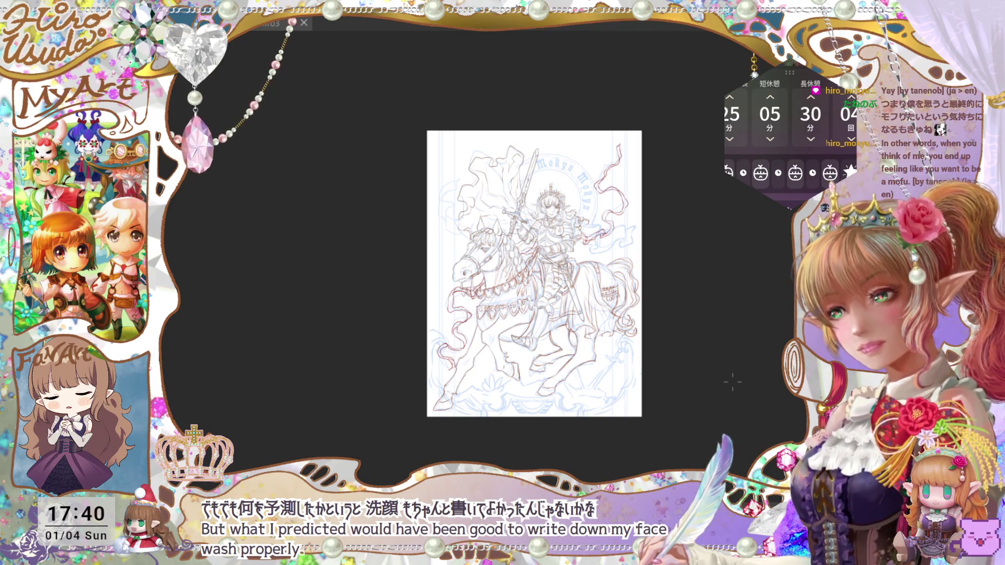
{"action": "key", "text": "ctrl+plus"}
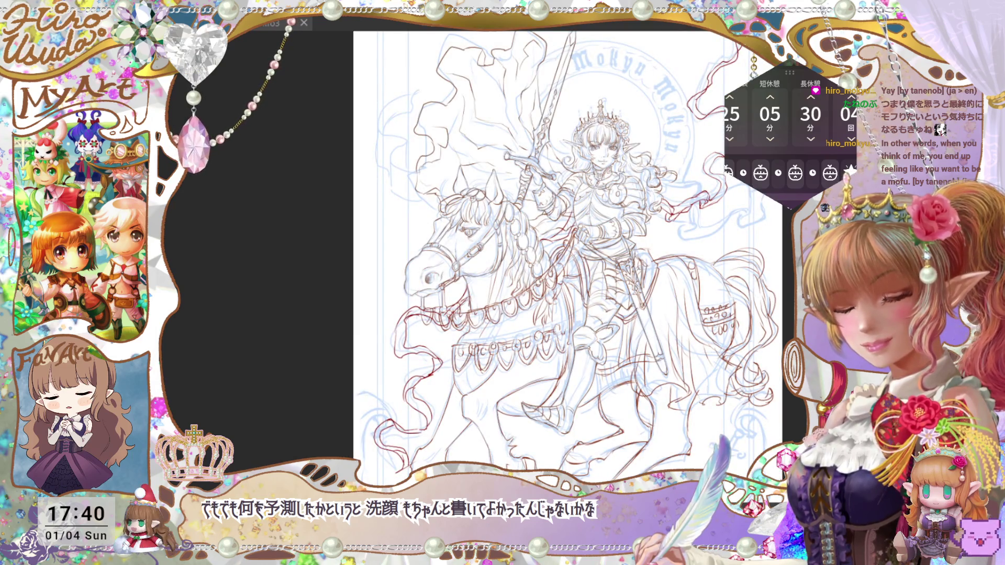
{"action": "key", "text": "ctrl+plus"}
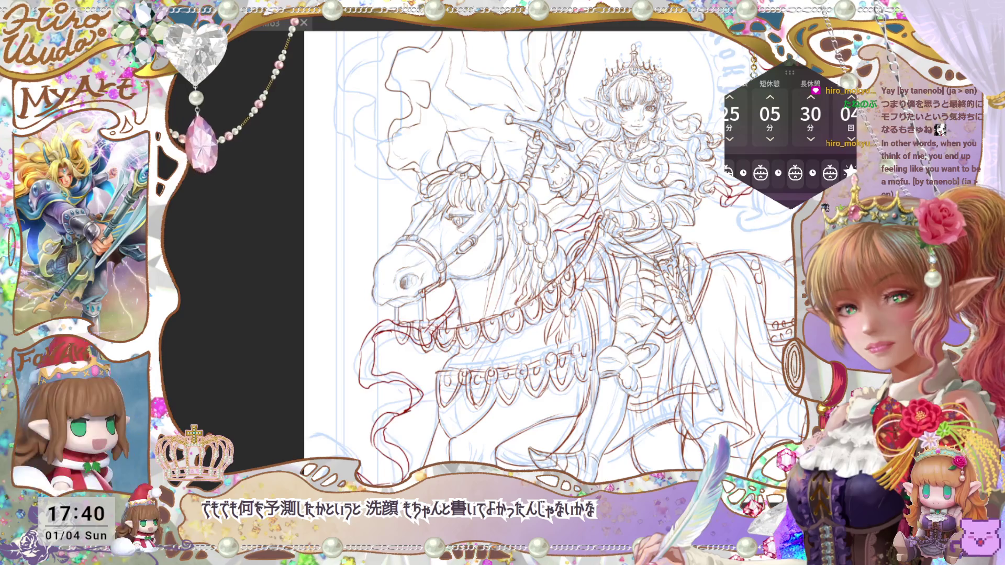
{"action": "key", "text": "ctrl+minus"}
{"action": "key", "text": "ctrl+minus"}
{"action": "key", "text": "ctrl+minus"}
{"action": "key", "text": "ctrl+plus"}
{"action": "key", "text": "ctrl+plus"}
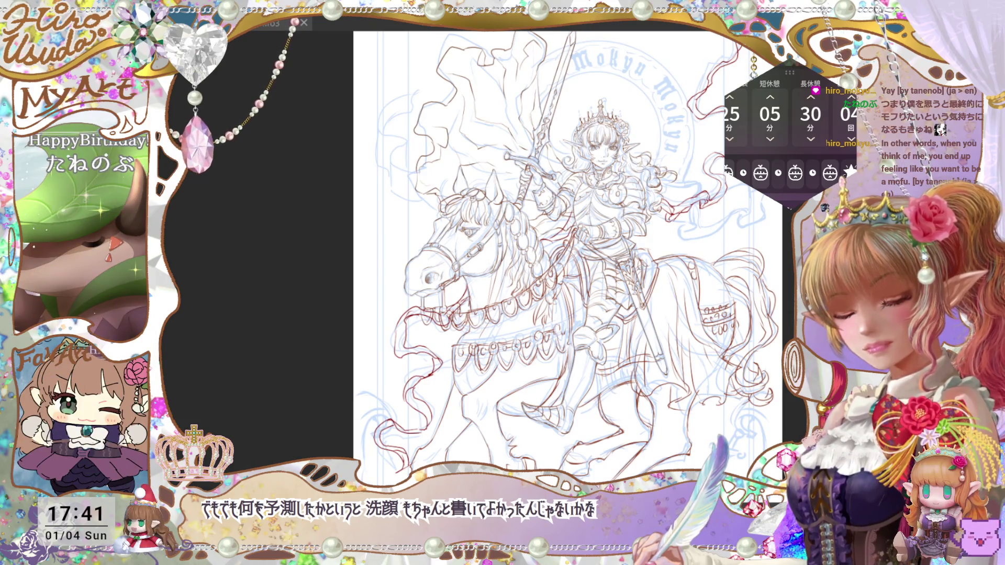
Toggle the line art on and off to compare with the sketch, then save
{"action": "key", "text": "ctrl+comma"}
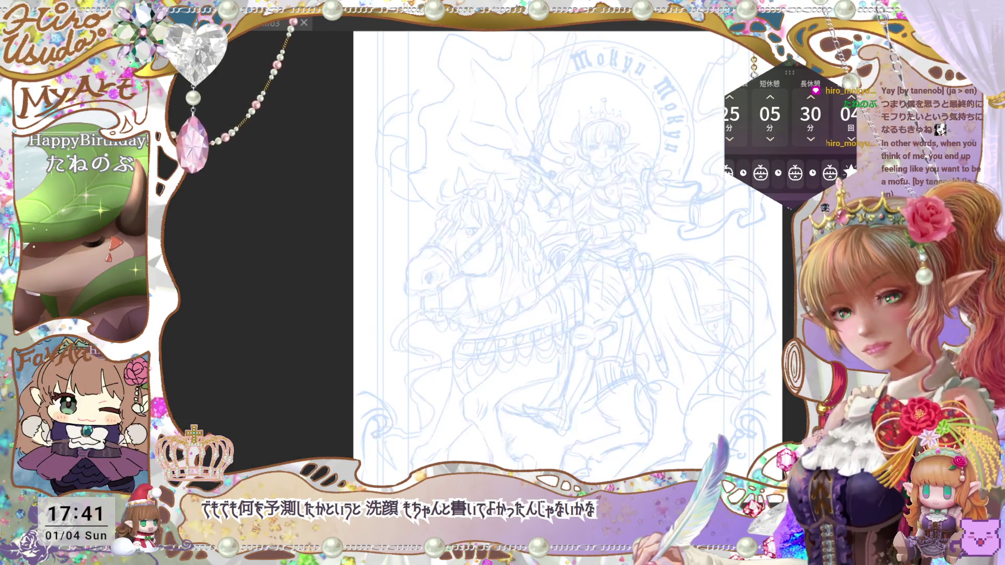
{"action": "key", "text": "ctrl+comma"}
{"action": "key", "text": "ctrl+comma"}
{"action": "key", "text": "ctrl+comma"}
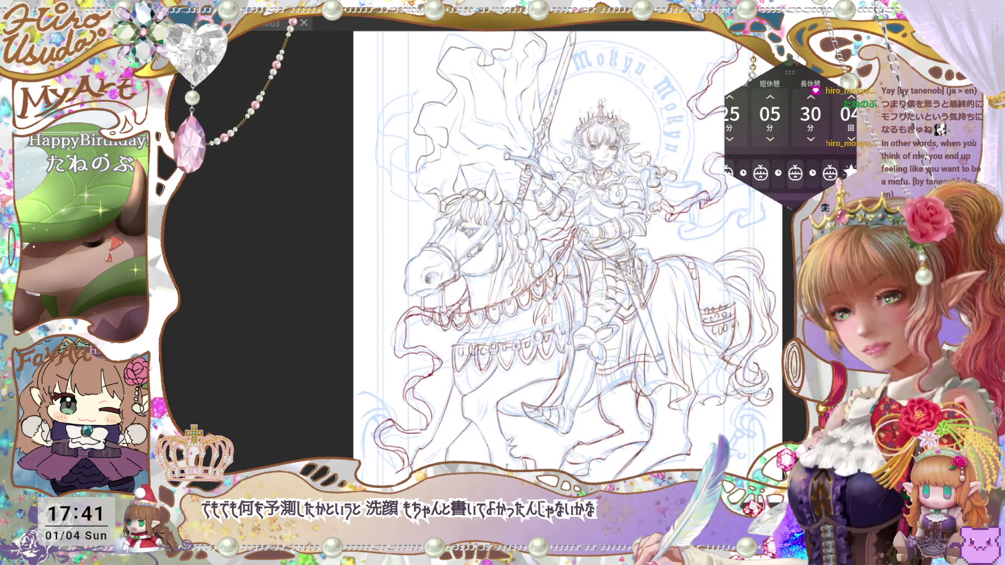
{"action": "key", "text": "ctrl+comma"}
{"action": "key", "text": "ctrl+comma"}
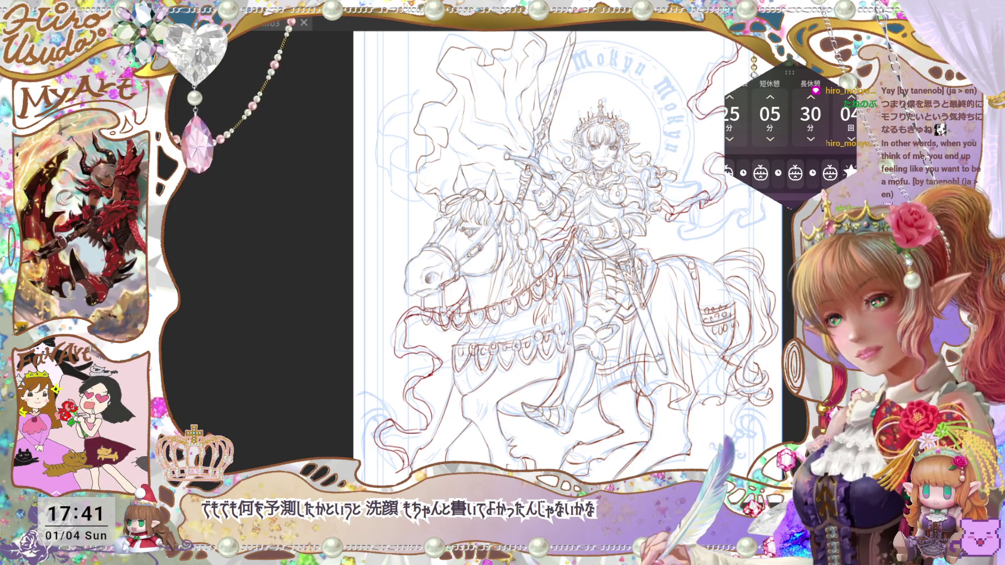
{"action": "key", "text": "ctrl+s"}
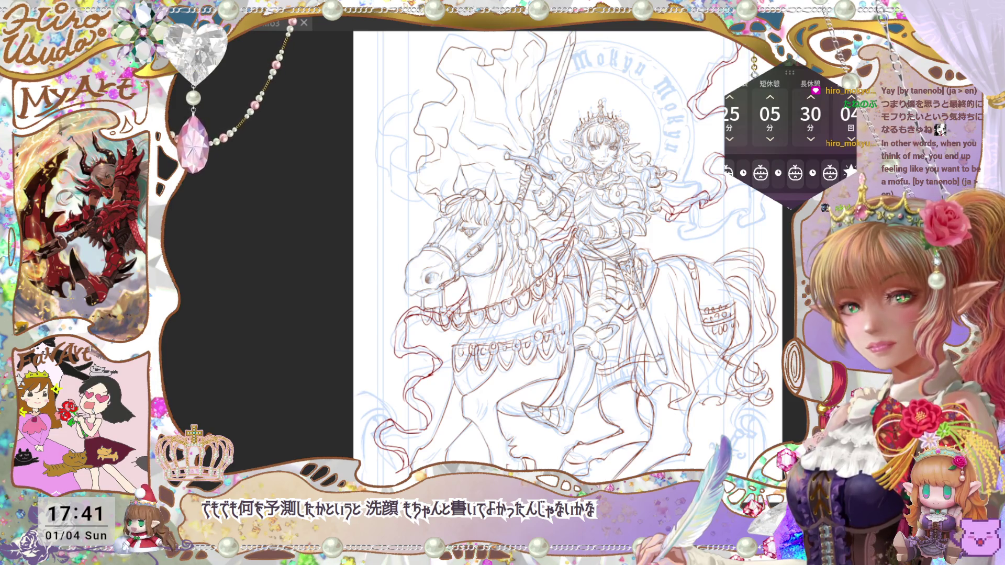
Zoom and pan to centre the view on the knight's head and halo
{"action": "key", "text": "ctrl+minus"}
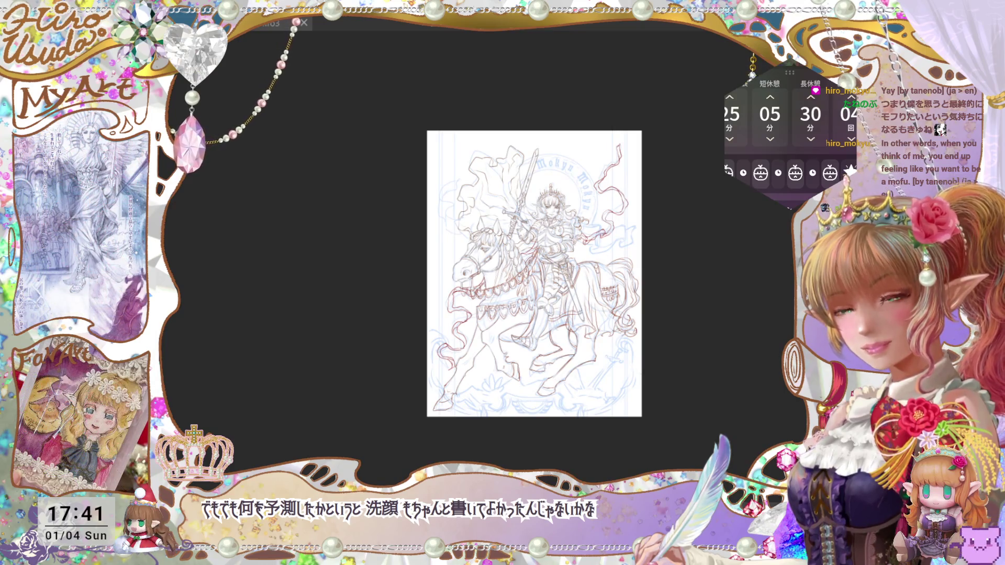
{"action": "key", "text": "ctrl+minus"}
{"action": "key", "text": "ctrl+minus"}
{"action": "key", "text": "ctrl+plus"}
{"action": "key", "text": "ctrl+plus"}
{"action": "key", "text": "ctrl+plus"}
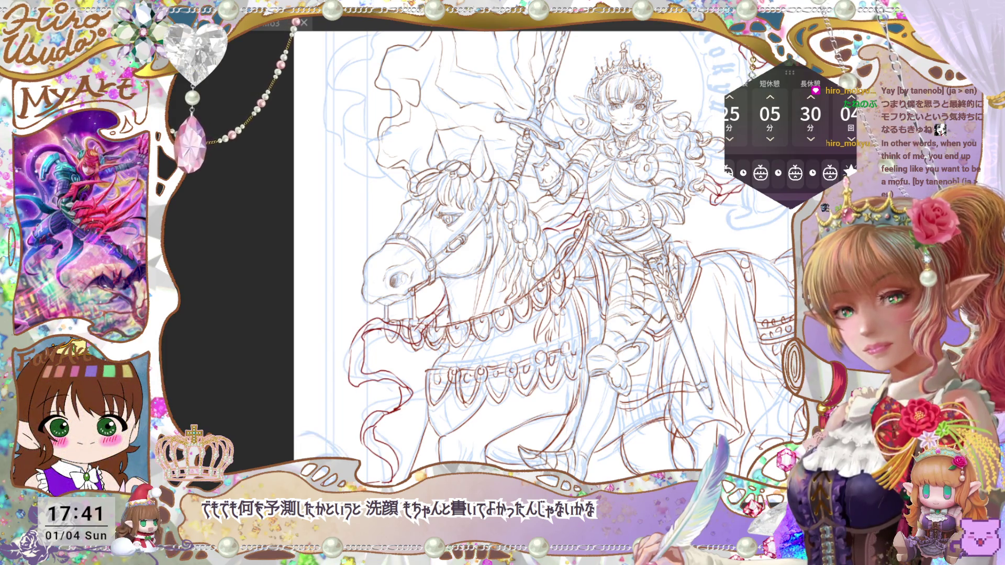
{"action": "left_click_drag", "start_coordinate": [703, 107], "coordinate": [648, 238]}
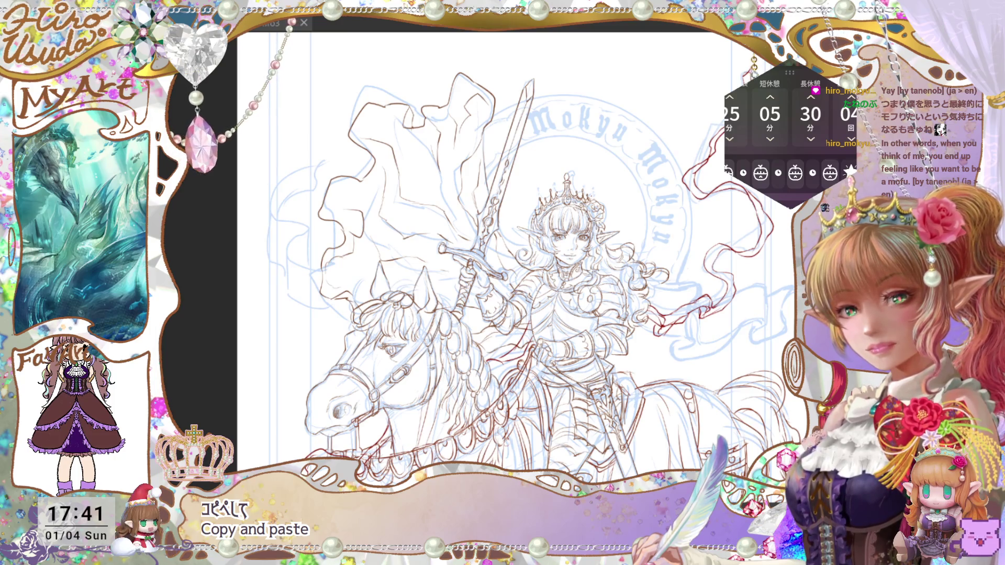
Paste the double-ring halo and dark brown Mokyu Mokyu lettering, rotating them slightly
{"action": "key", "text": "ctrl+v"}
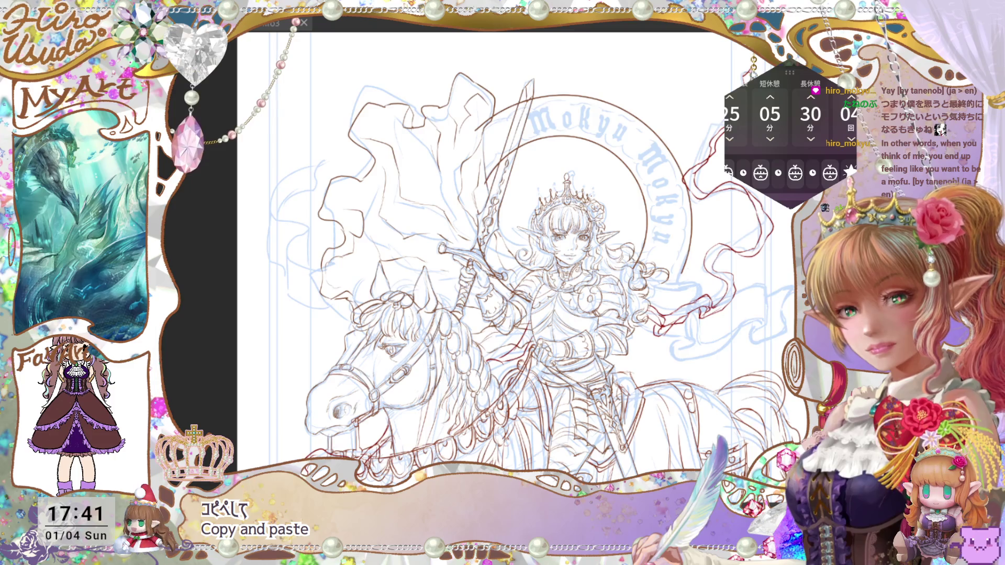
{"action": "key", "text": "ctrl+v"}
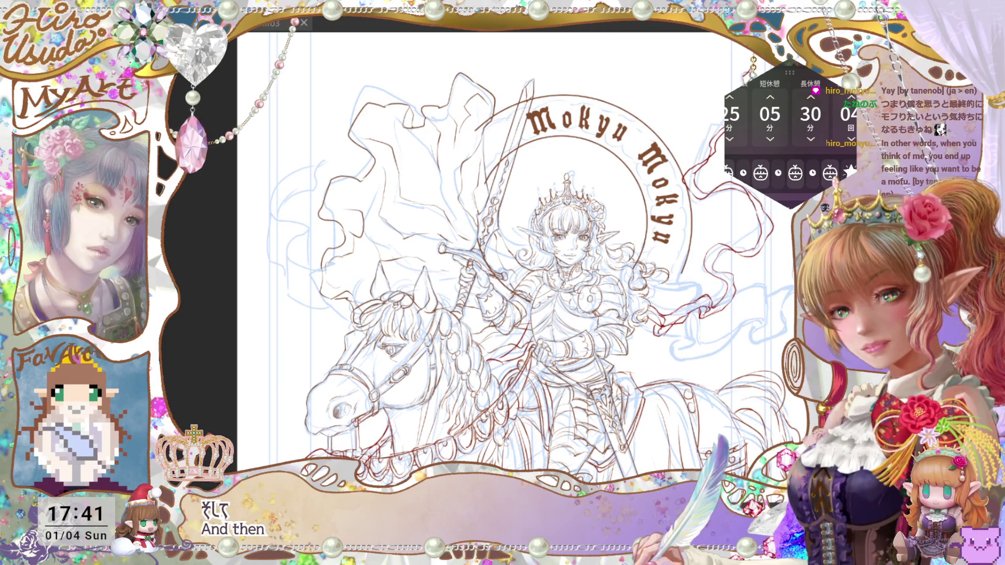
{"action": "key", "text": "ctrl+t"}
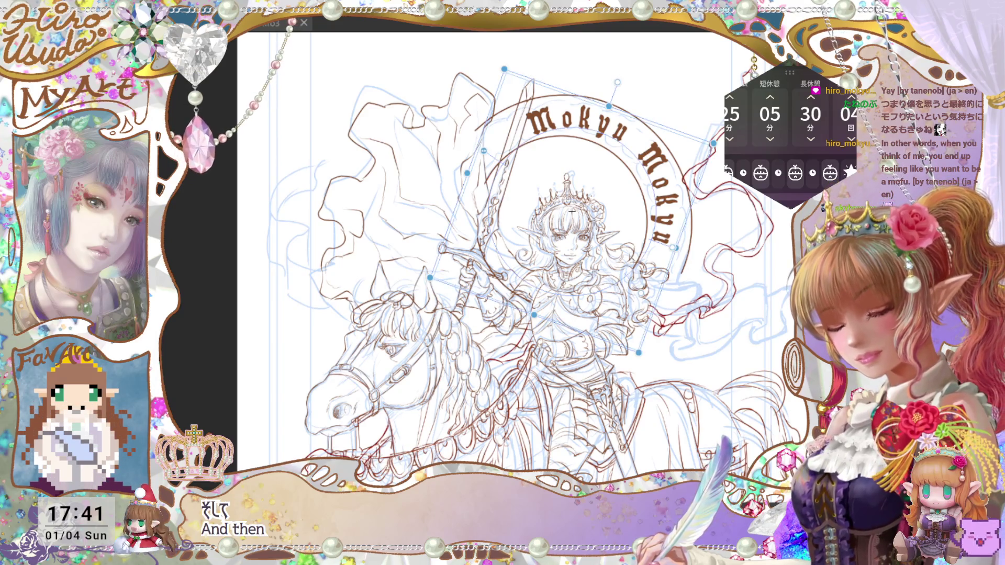
{"action": "mouse_move", "coordinate": [726, 230]}
{"action": "left_mouse_down"}
{"action": "mouse_move", "coordinate": [729, 287]}
{"action": "mouse_move", "coordinate": [692, 299]}
{"action": "left_mouse_up"}
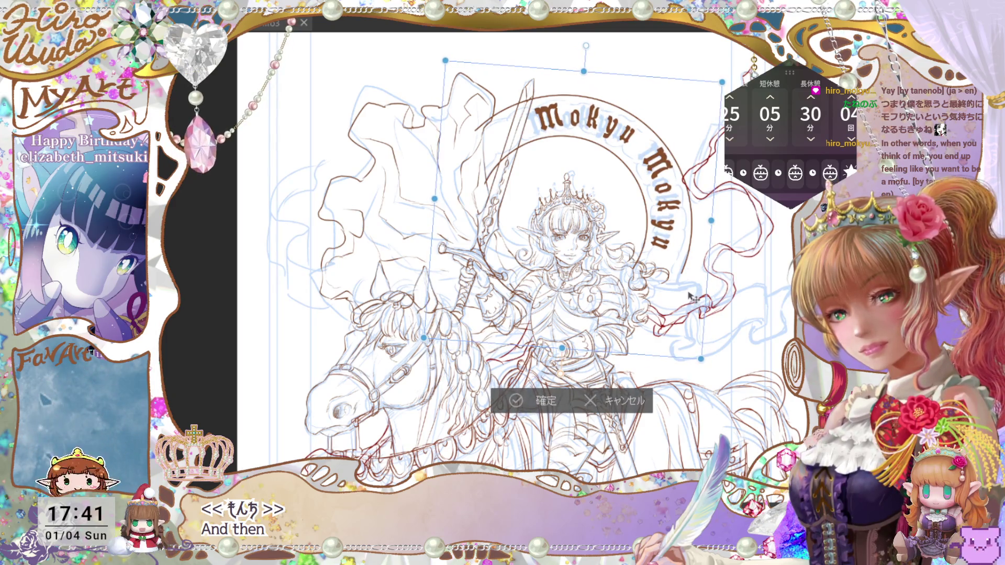
{"action": "left_click", "coordinate": [548, 397]}
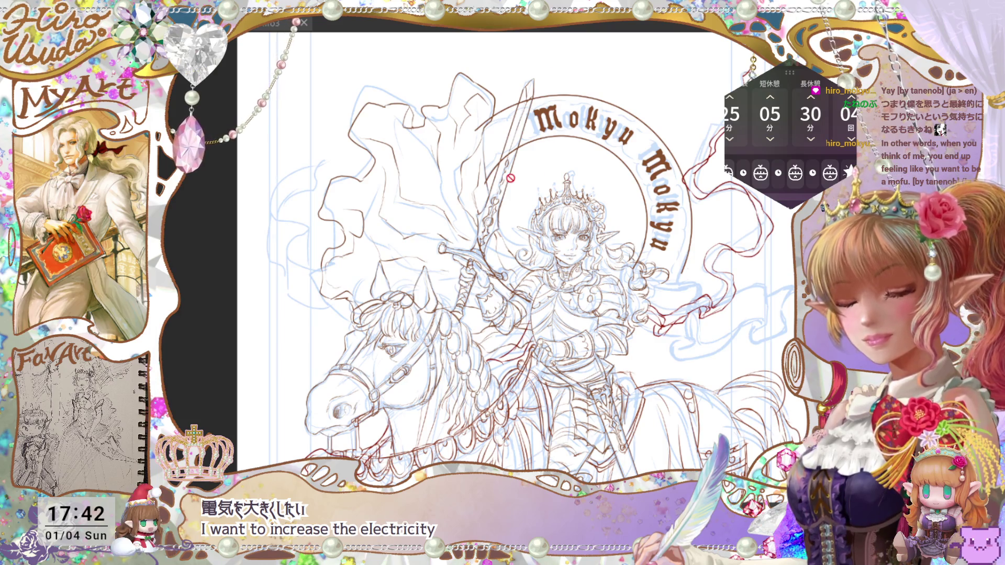
Enlarge the Mokyu Mokyu text slightly and commit the transform
{"action": "key", "text": "ctrl+t"}
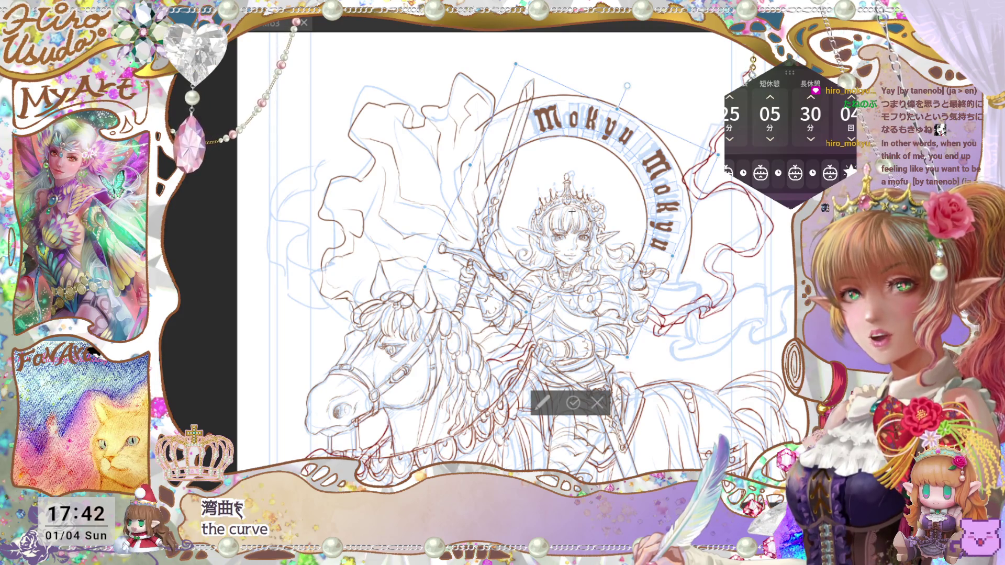
{"action": "left_click_drag", "start_coordinate": [627, 356], "coordinate": [628, 359]}
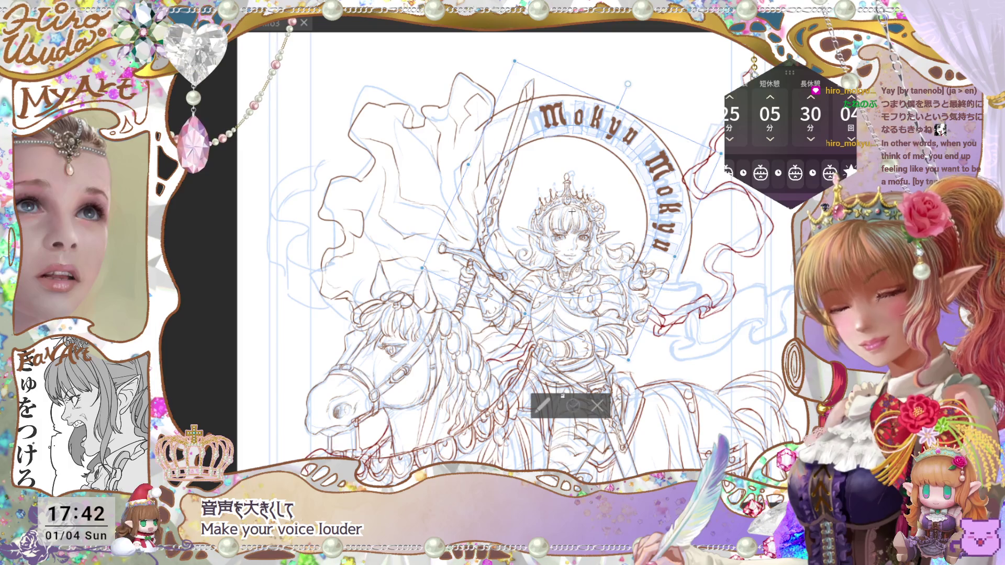
{"action": "key", "text": "Return"}
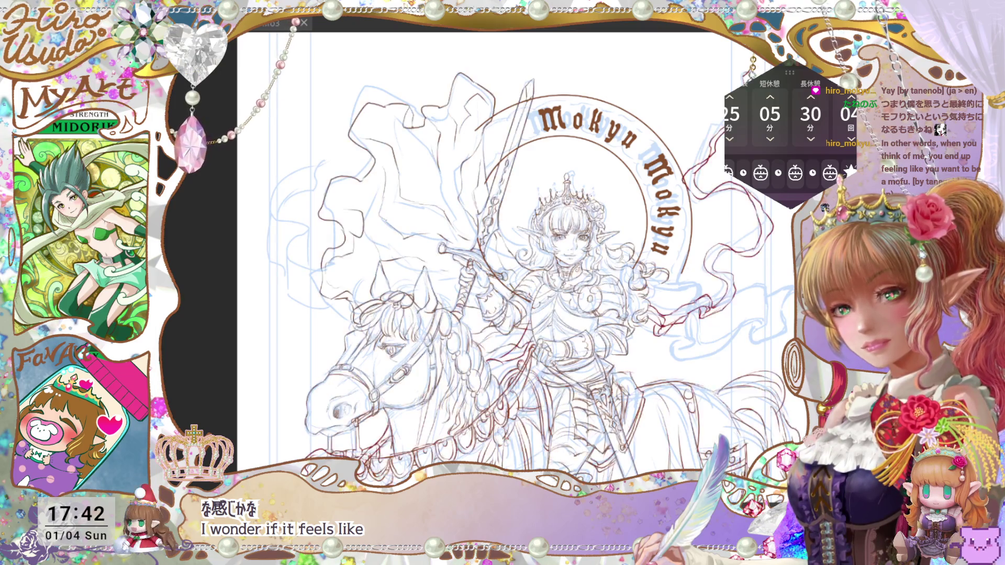
{"action": "scroll", "coordinate": [715, 401], "scroll_direction": "down", "scroll_amount": 2}
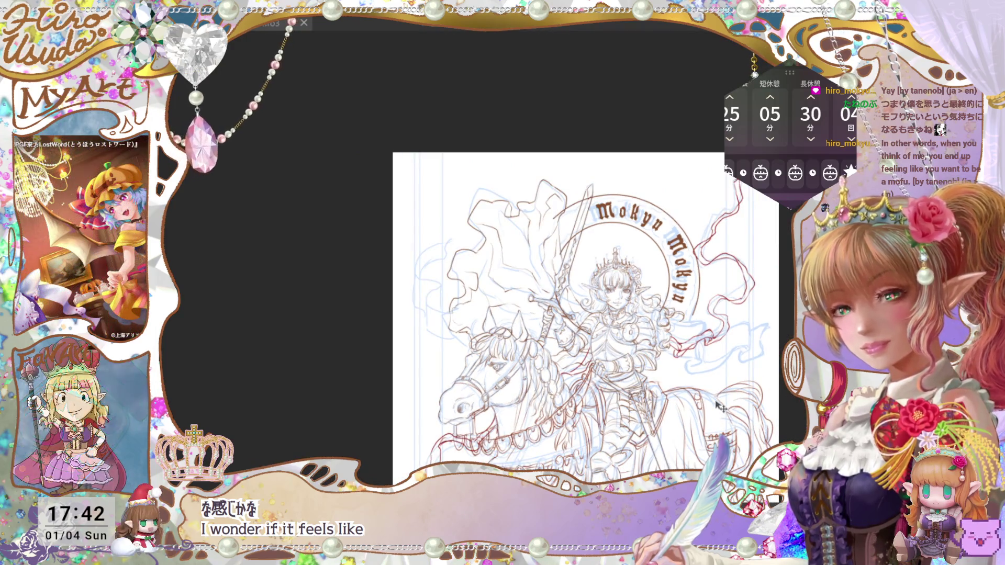
Centre the whole drawing, save it with Ctrl+S, and zoom in on the knight
{"action": "left_click_drag", "start_coordinate": [716, 401], "coordinate": [652, 263]}
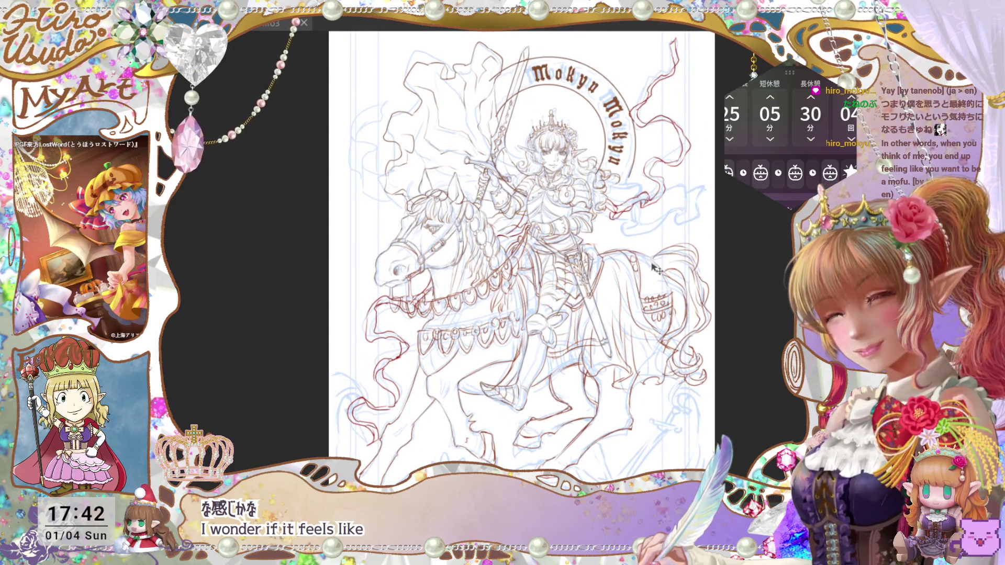
{"action": "key", "text": "ctrl+s"}
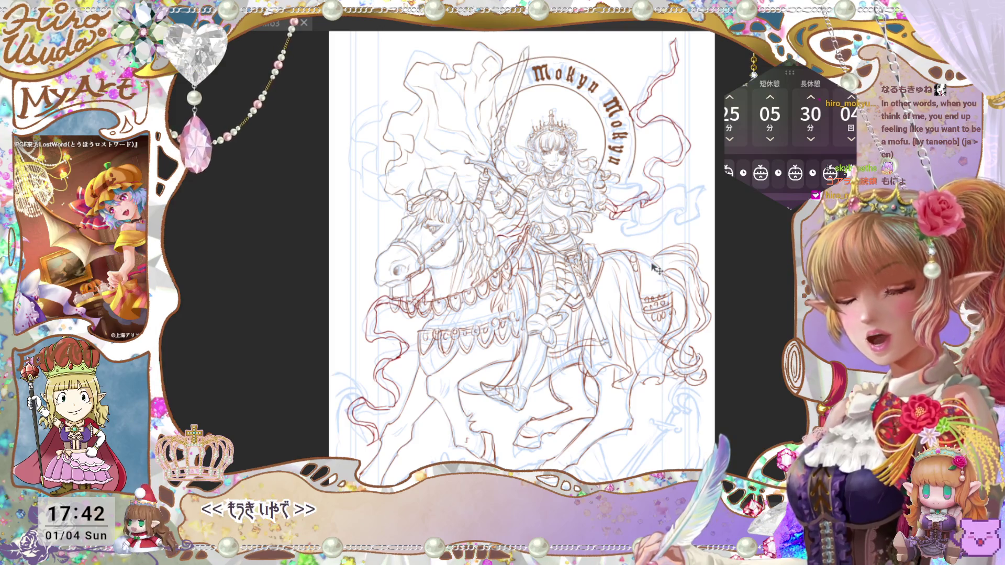
{"action": "scroll", "coordinate": [618, 125], "scroll_direction": "up", "scroll_amount": 3}
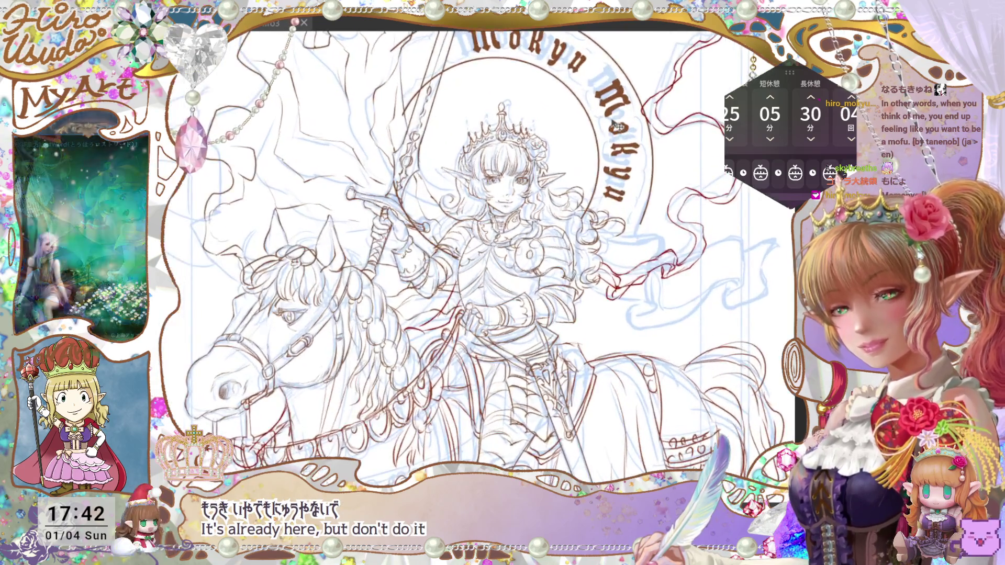
{"action": "scroll", "coordinate": [616, 125], "scroll_direction": "down", "scroll_amount": 4}
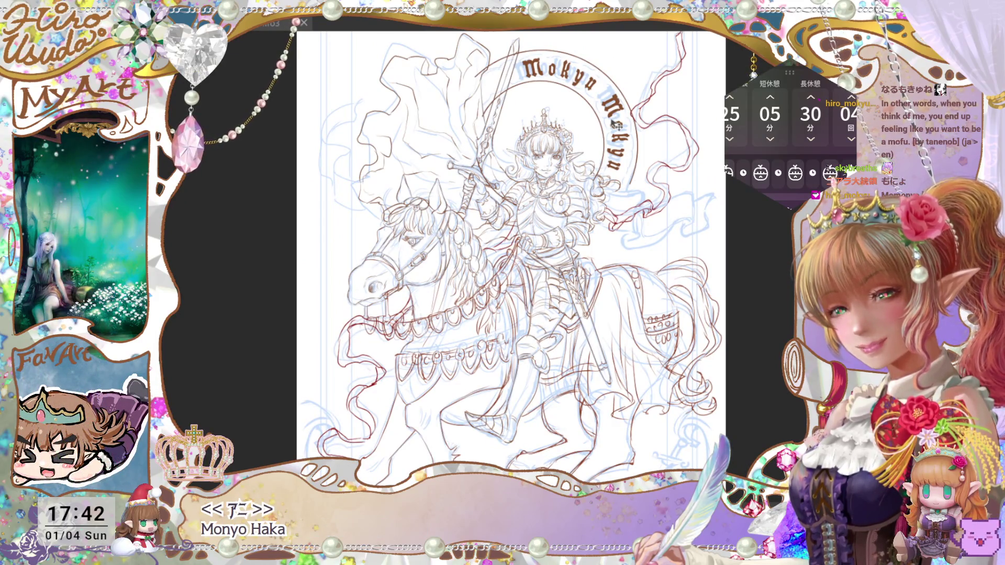
{"action": "scroll", "coordinate": [615, 125], "scroll_direction": "up", "scroll_amount": 2}
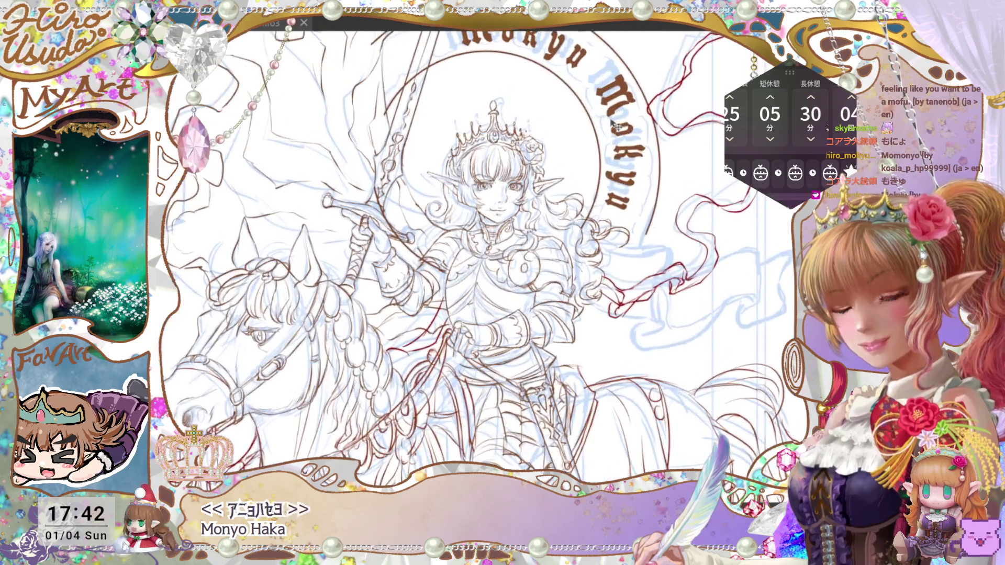
{"action": "scroll", "coordinate": [617, 126], "scroll_direction": "up", "scroll_amount": 1}
{"action": "scroll", "coordinate": [616, 125], "scroll_direction": "up", "scroll_amount": 1}
{"action": "scroll", "coordinate": [616, 125], "scroll_direction": "down", "scroll_amount": 1}
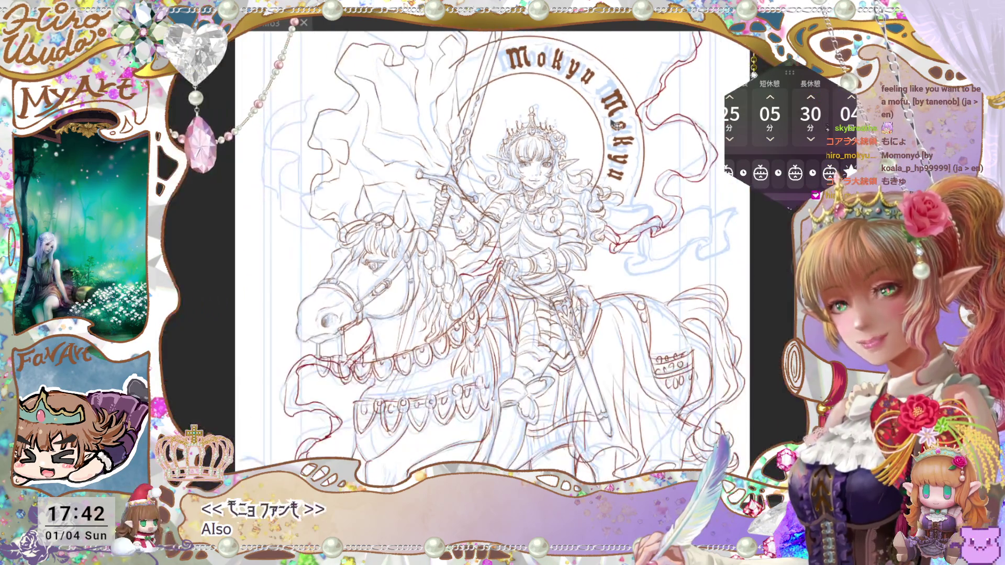
{"action": "scroll", "coordinate": [617, 125], "scroll_direction": "up", "scroll_amount": 2}
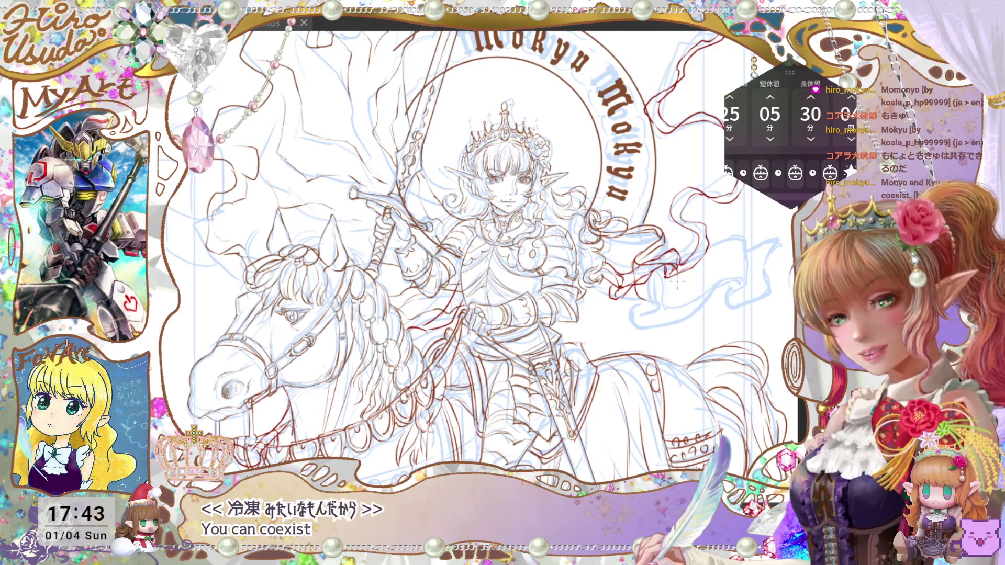
Add a short faint stroke near the ribbon right of the knight, then review the page
{"action": "mouse_move", "coordinate": [645, 303]}
{"action": "left_mouse_down"}
{"action": "mouse_move", "coordinate": [675, 305]}
{"action": "mouse_move", "coordinate": [651, 325]}
{"action": "mouse_move", "coordinate": [691, 321]}
{"action": "left_mouse_up"}
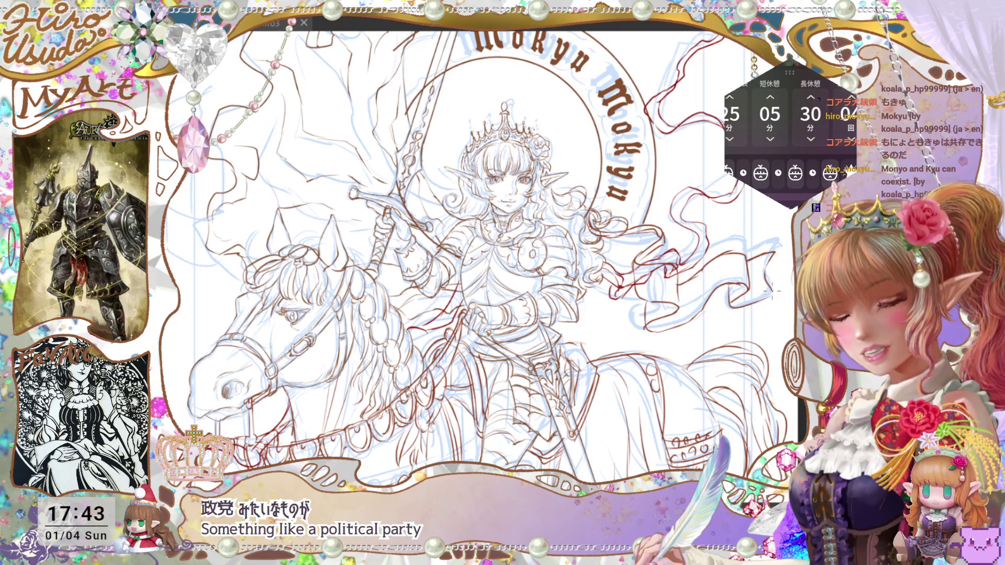
{"action": "key", "text": "ctrl+minus"}
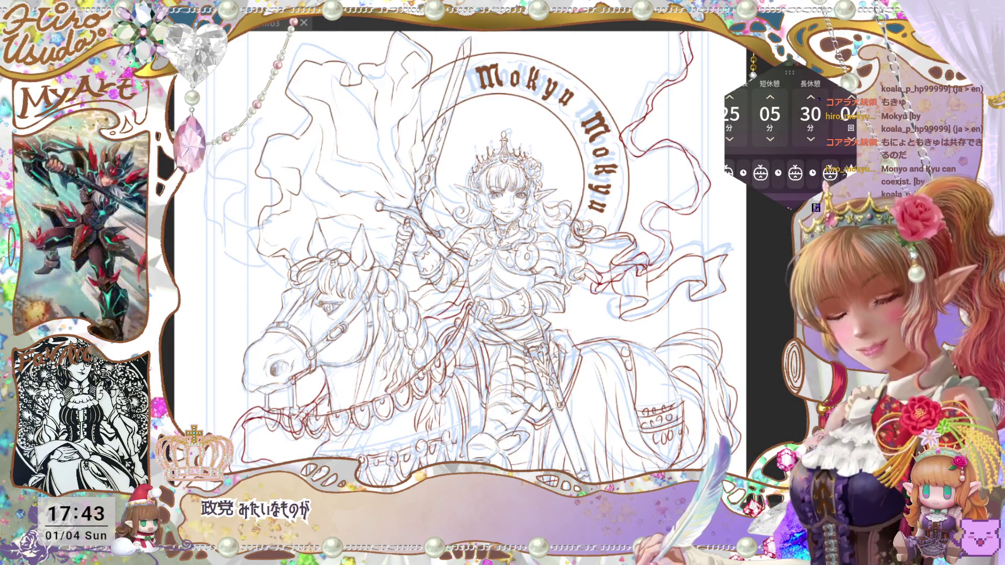
{"action": "key", "text": "ctrl+minus"}
{"action": "key", "text": "ctrl+minus"}
{"action": "key", "text": "ctrl+plus"}
{"action": "key", "text": "ctrl+plus"}
{"action": "key", "text": "ctrl+plus"}
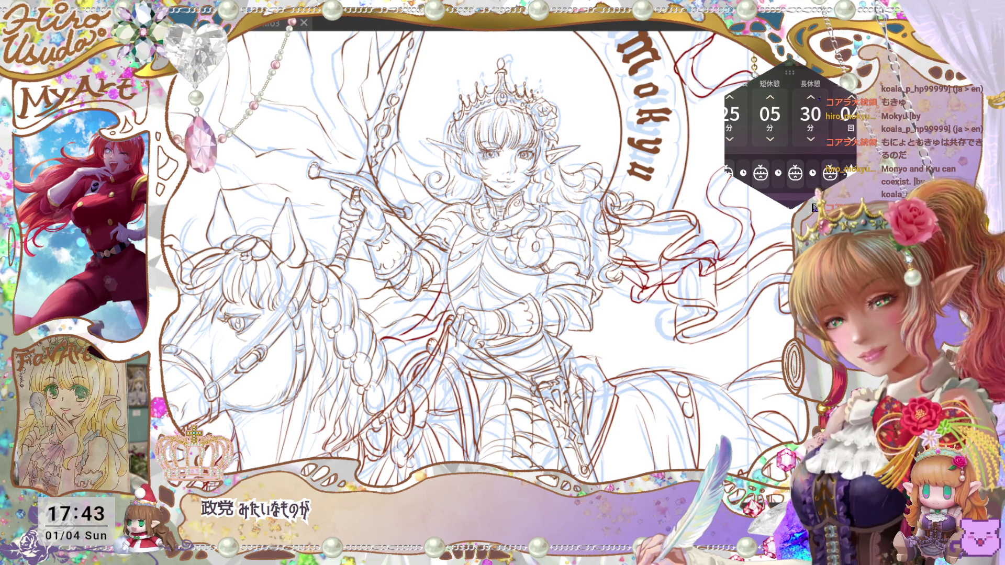
{"action": "key", "text": "ctrl+0"}
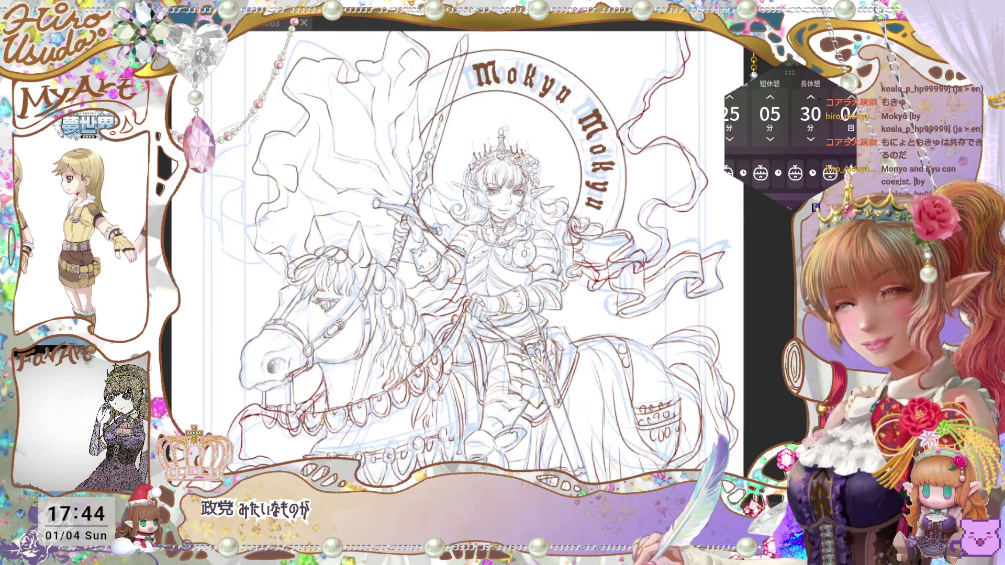
{"action": "scroll", "coordinate": [573, 88], "scroll_direction": "up", "scroll_amount": 5}
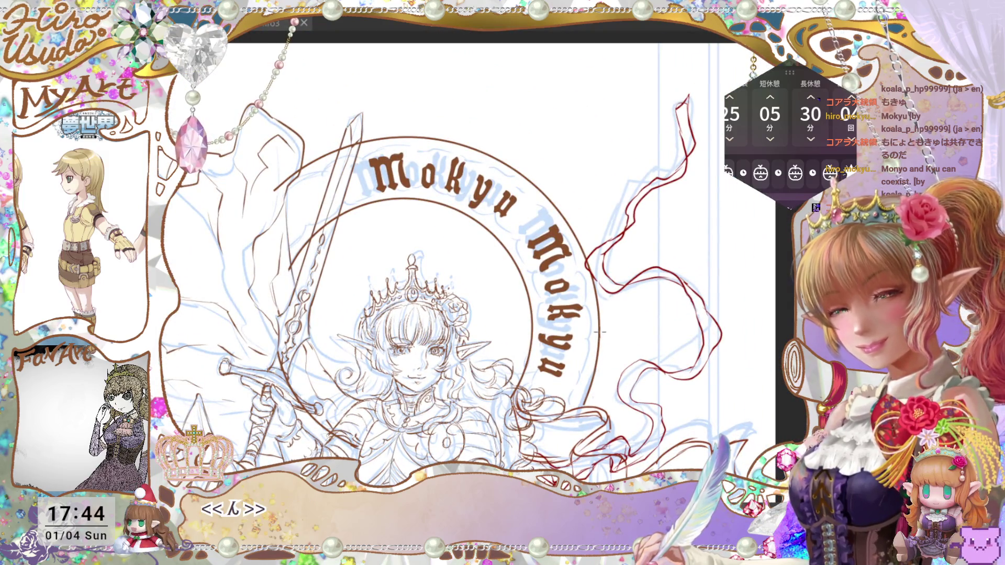
Shrink the brown halo ring inward with a transform and commit it
{"action": "key", "text": "ctrl+z"}
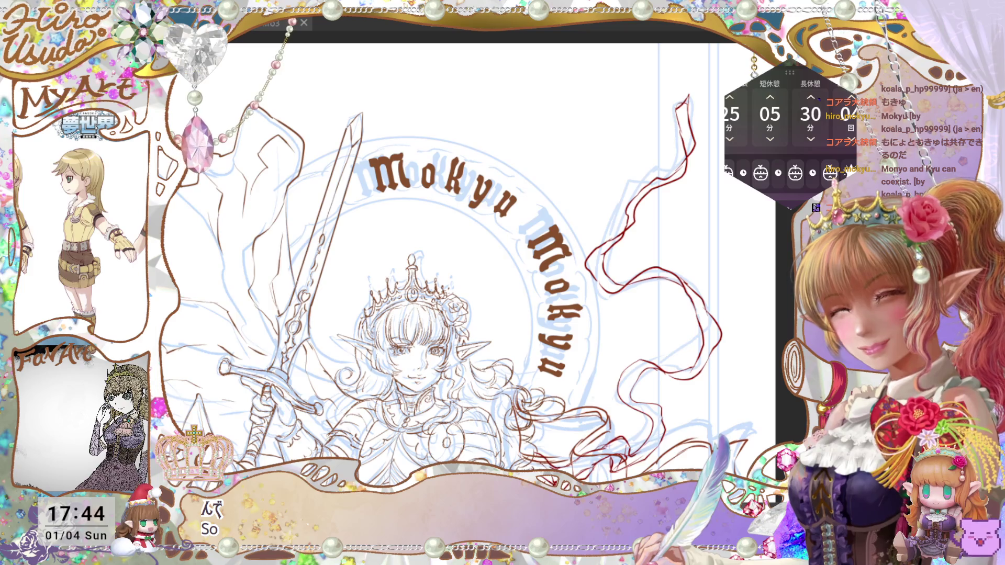
{"action": "key", "text": "ctrl+y"}
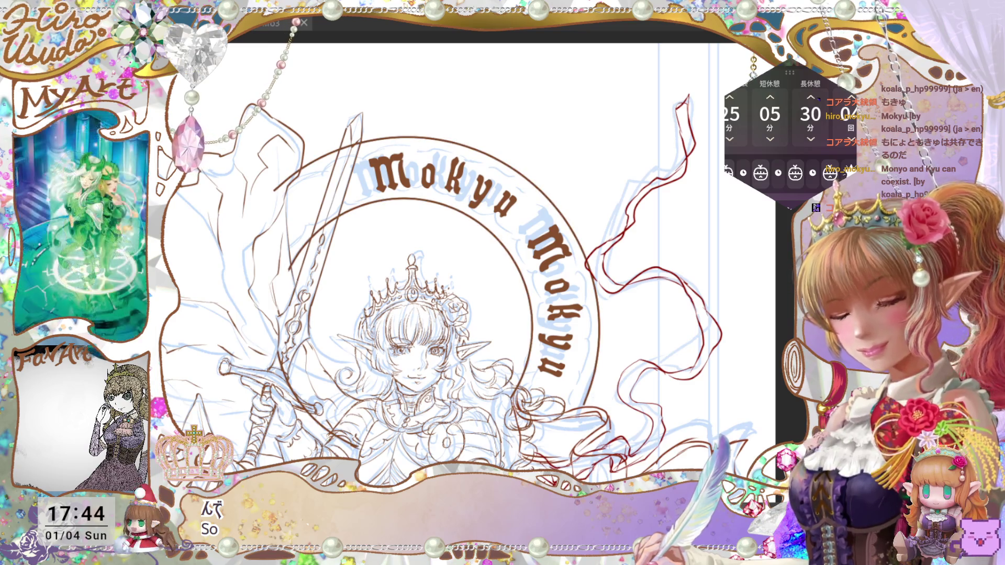
{"action": "key", "text": "ctrl+t"}
{"action": "left_click_drag", "start_coordinate": [617, 119], "coordinate": [575, 168]}
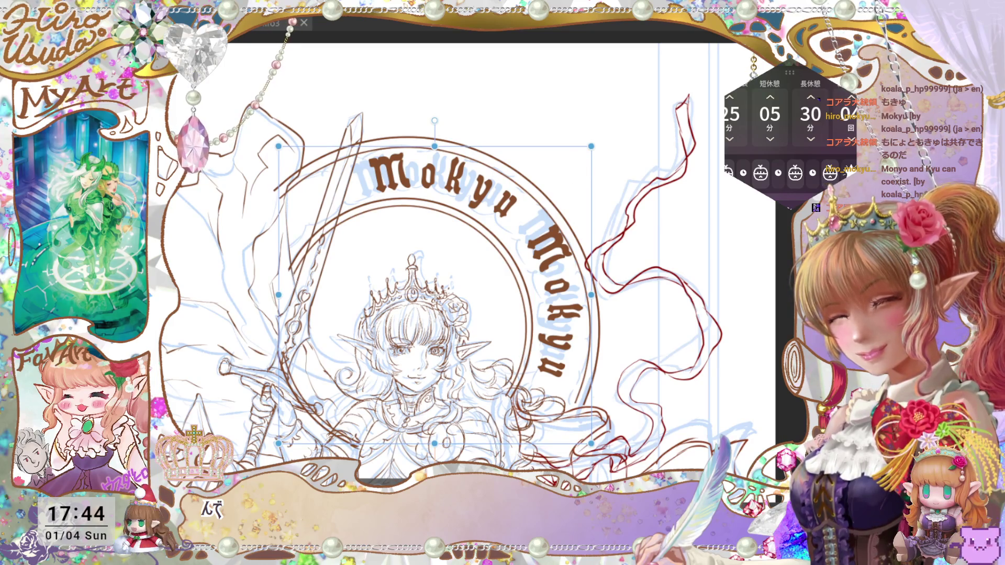
{"action": "key", "text": "Return"}
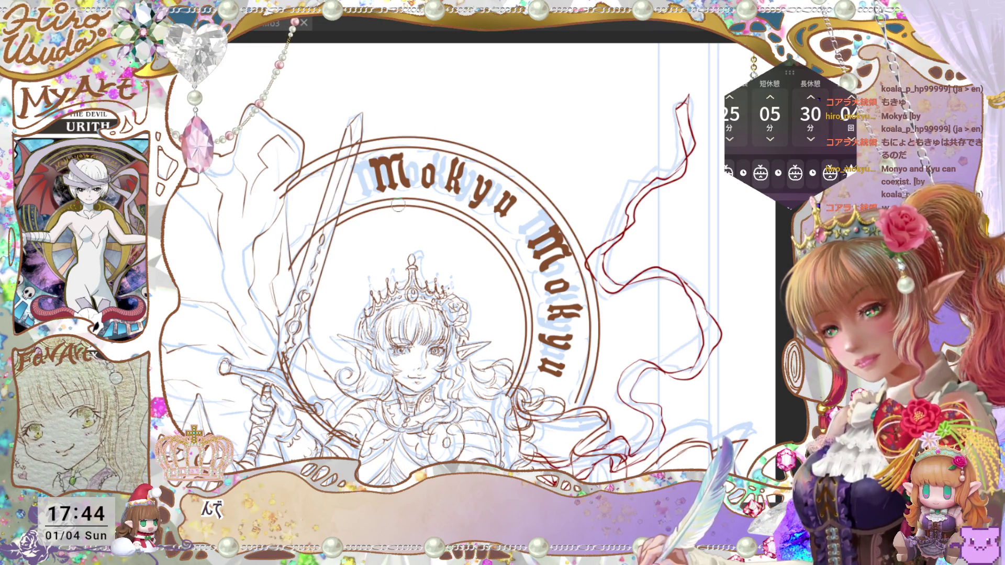
{"action": "key", "text": "ctrl+z"}
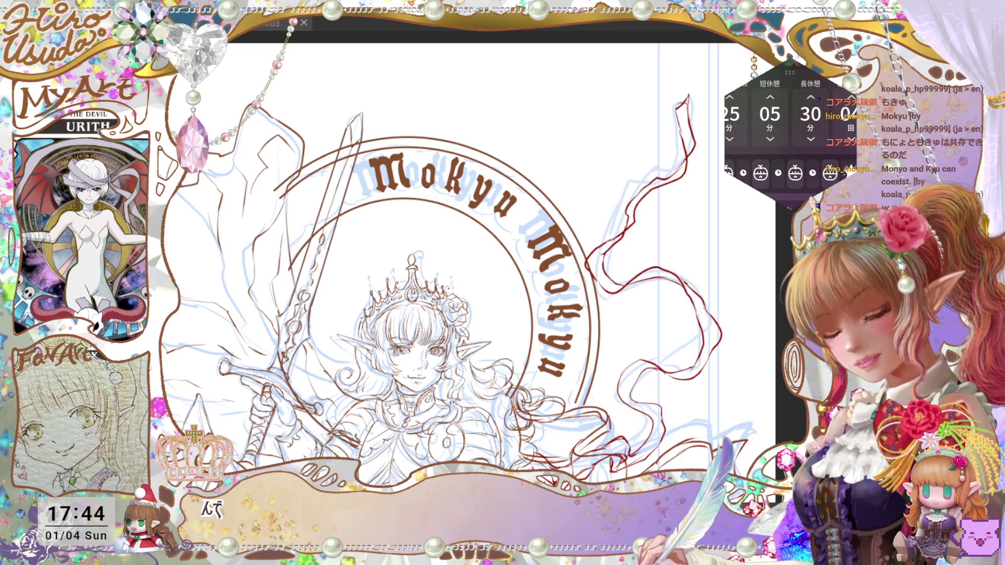
{"action": "left_click_drag", "start_coordinate": [588, 407], "coordinate": [645, 345]}
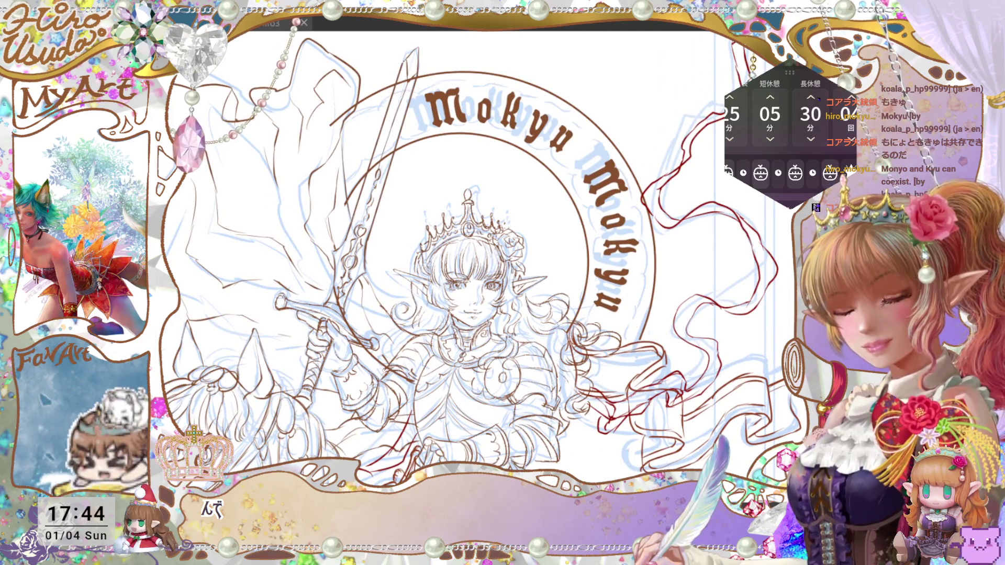
{"action": "key", "text": "ctrl+y"}
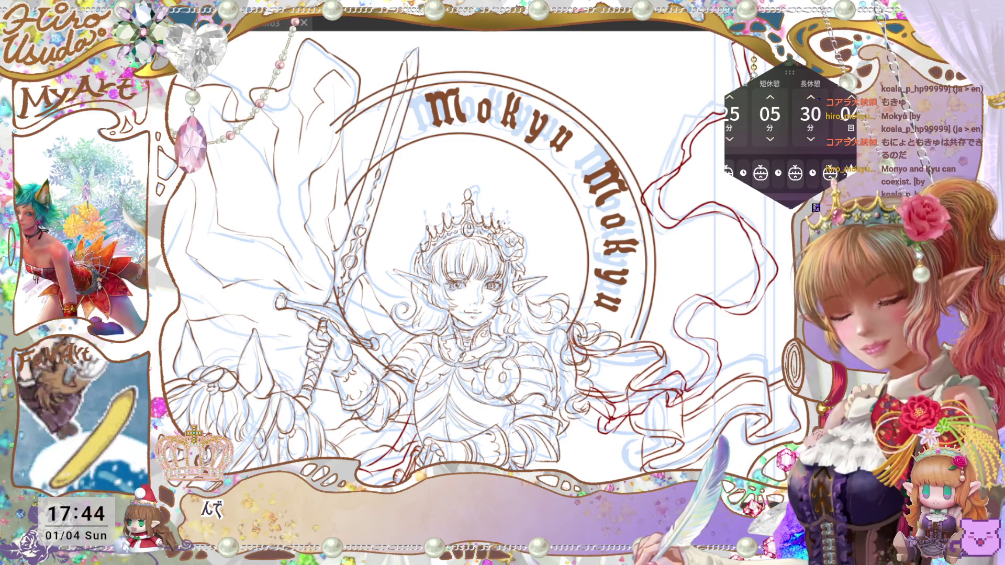
Shrink the halo circle further toward the knight's head, fine-tune it, and confirm with 確定
{"action": "key", "text": "ctrl+t"}
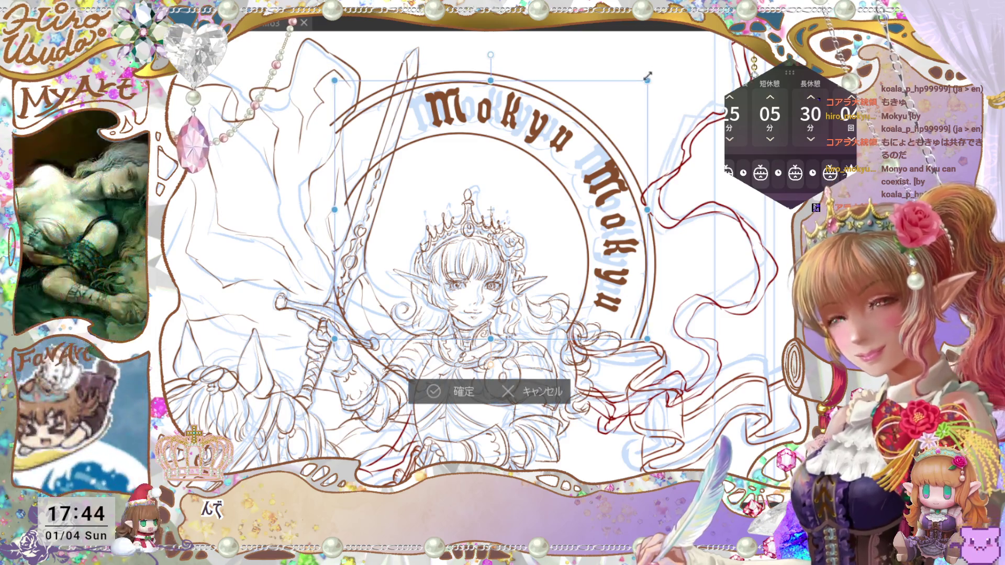
{"action": "mouse_move", "coordinate": [647, 81]}
{"action": "left_mouse_down"}
{"action": "mouse_move", "coordinate": [582, 137]}
{"action": "mouse_move", "coordinate": [568, 166]}
{"action": "mouse_move", "coordinate": [579, 160]}
{"action": "left_mouse_up"}
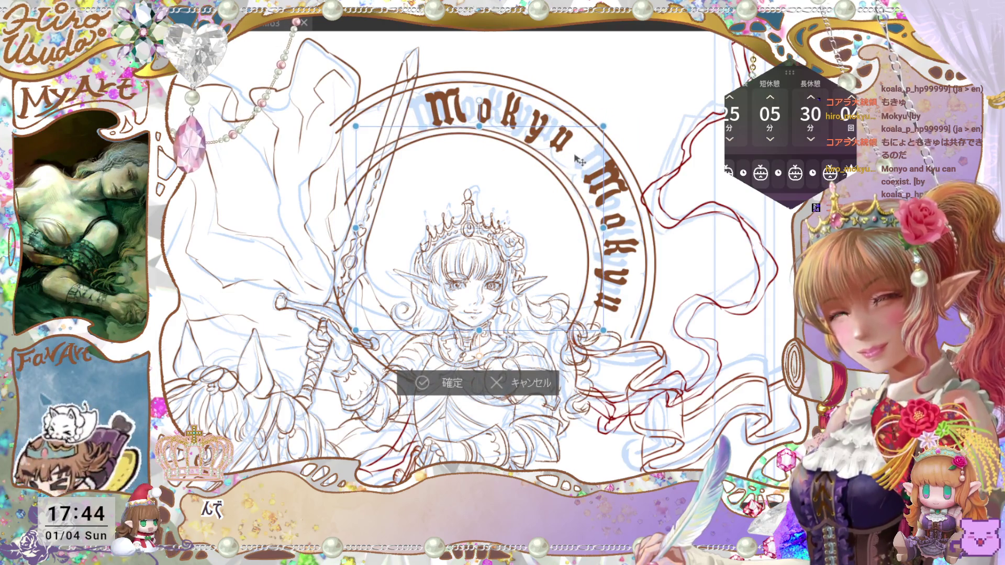
{"action": "left_click_drag", "start_coordinate": [602, 127], "coordinate": [589, 137]}
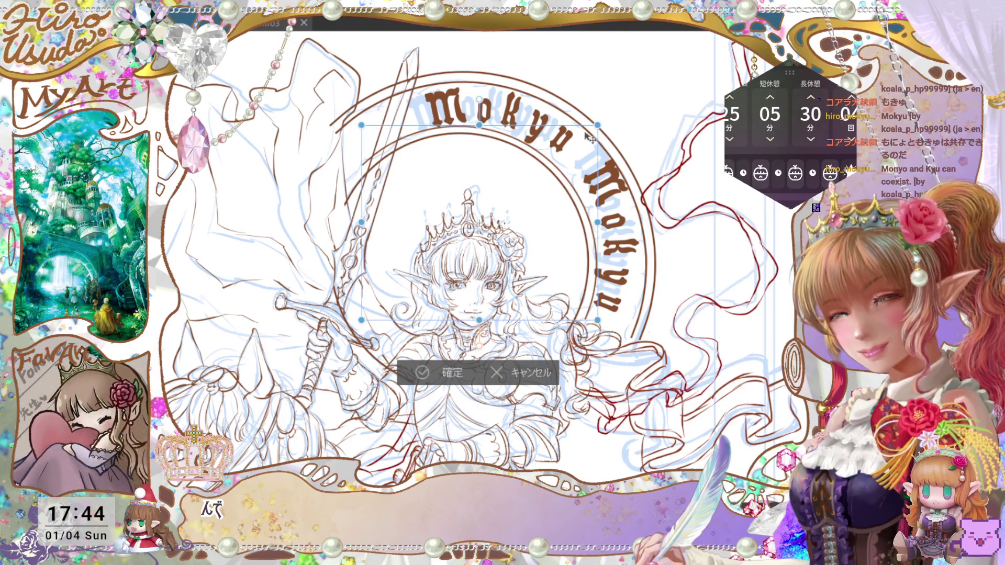
{"action": "left_click", "coordinate": [463, 373]}
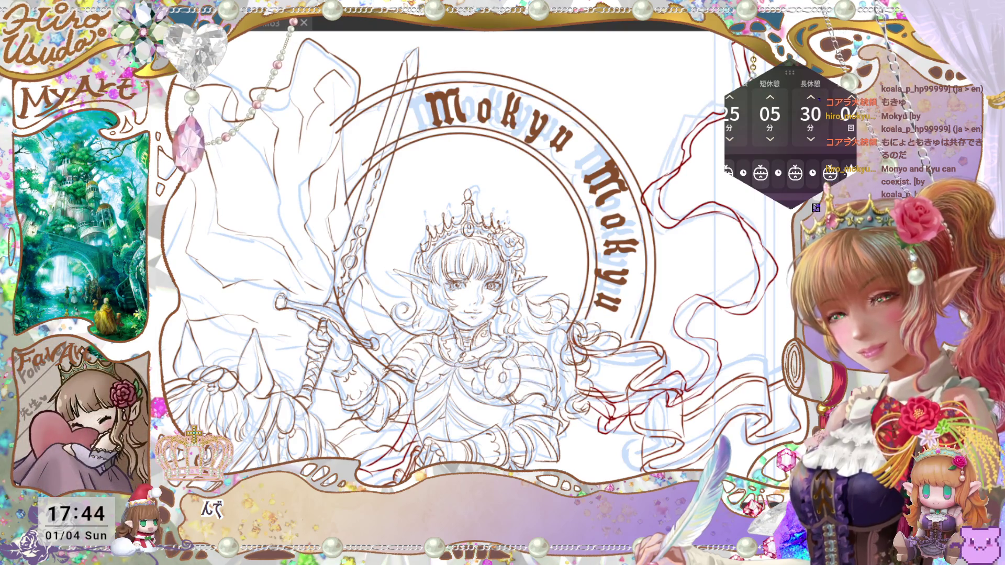
{"action": "key", "text": "ctrl+minus"}
{"action": "key", "text": "ctrl+plus"}
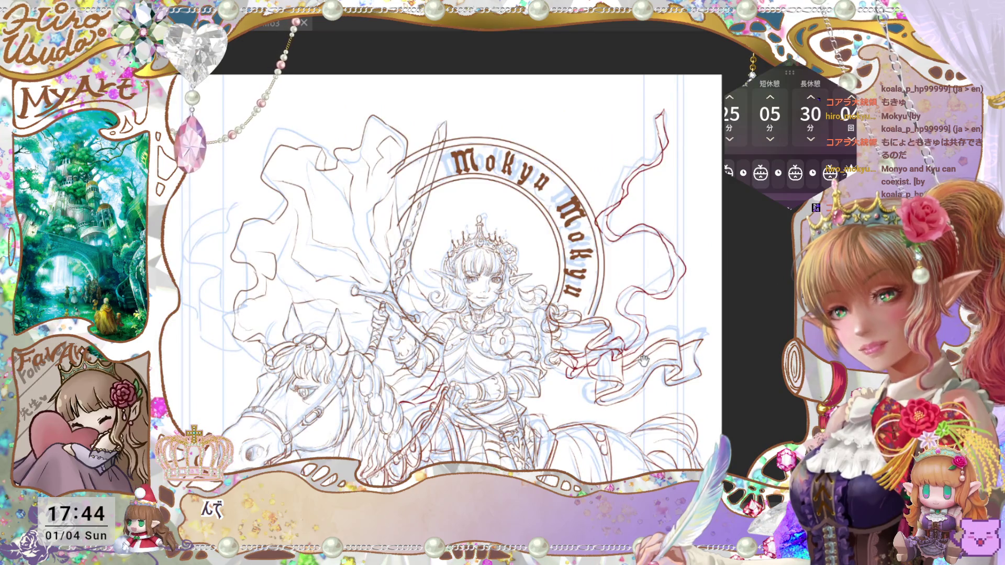
Bring back the sketch construction lines with Ctrl+Z
{"action": "left_click_drag", "start_coordinate": [643, 361], "coordinate": [650, 306]}
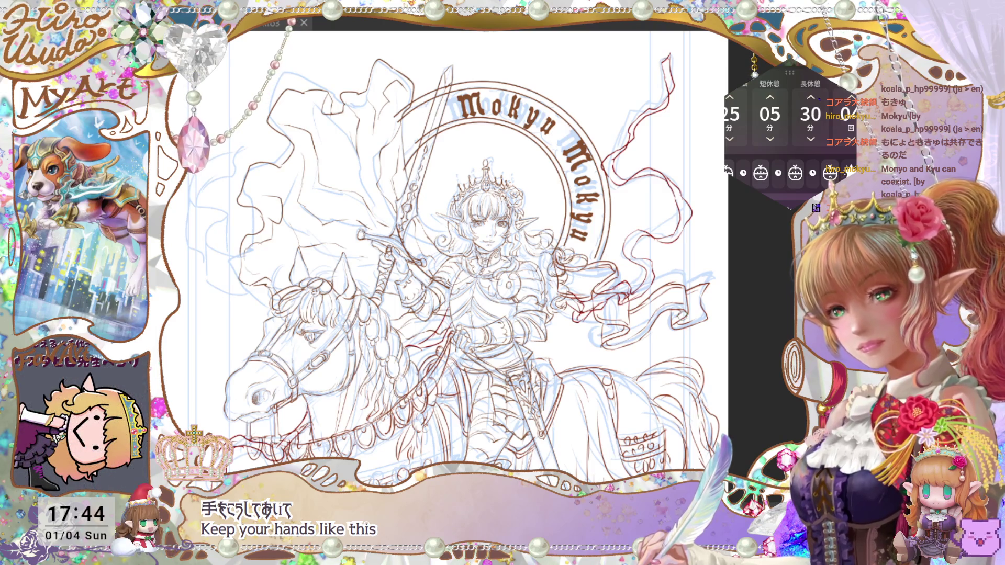
{"action": "key", "text": "ctrl+minus"}
{"action": "key", "text": "ctrl+plus"}
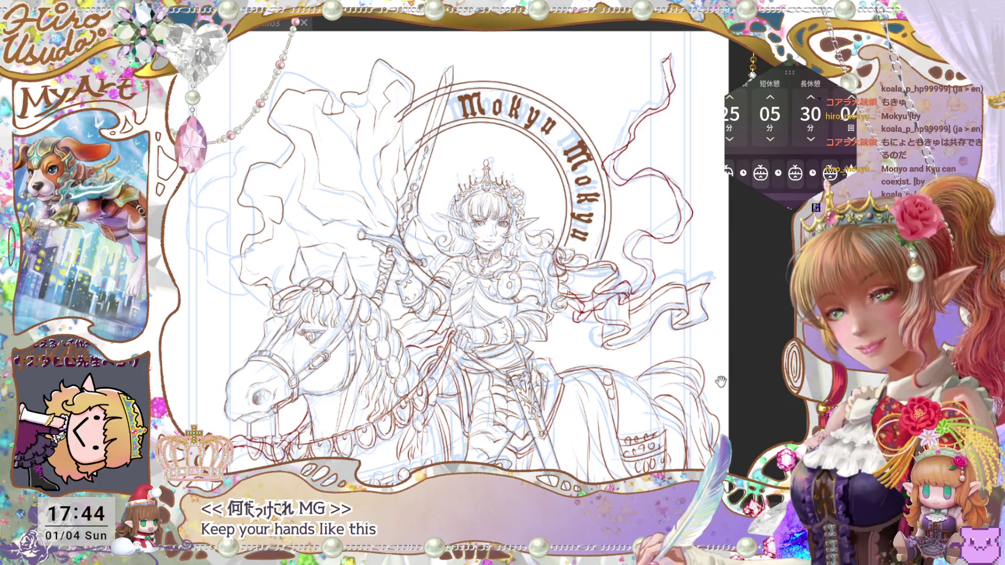
{"action": "key", "text": "ctrl+z"}
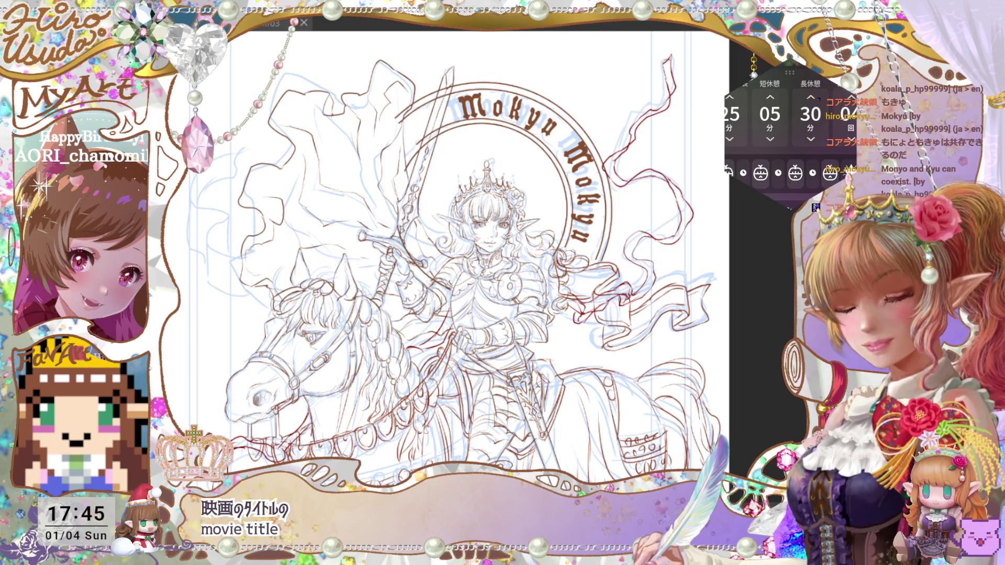
Scale the drawing around the halo slightly smaller and confirm with 確定
{"action": "key", "text": "ctrl+t"}
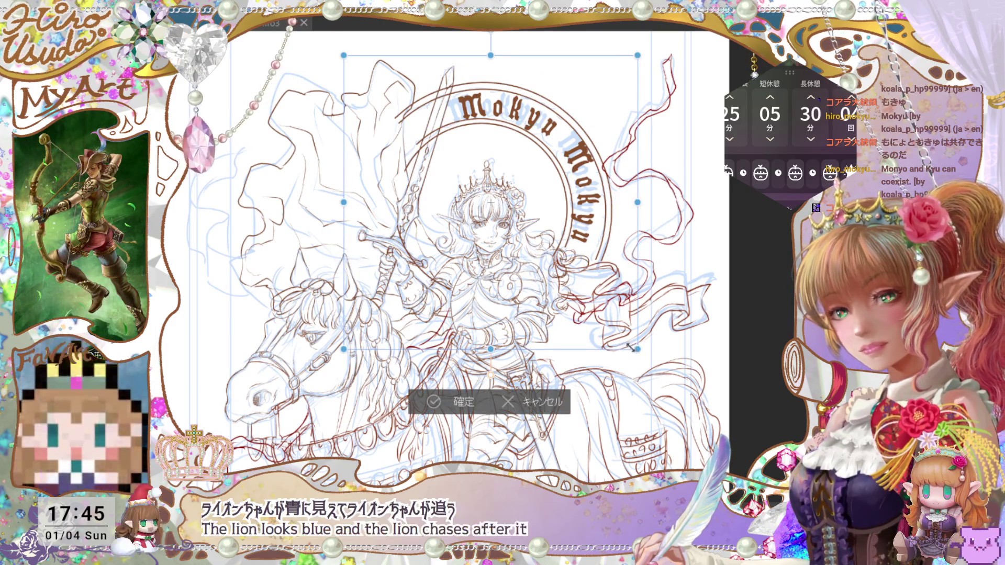
{"action": "mouse_move", "coordinate": [633, 350]}
{"action": "left_mouse_down"}
{"action": "mouse_move", "coordinate": [636, 320]}
{"action": "mouse_move", "coordinate": [665, 308]}
{"action": "mouse_move", "coordinate": [630, 301]}
{"action": "mouse_move", "coordinate": [646, 329]}
{"action": "mouse_move", "coordinate": [635, 326]}
{"action": "left_mouse_up"}
{"action": "left_click", "coordinate": [470, 413]}
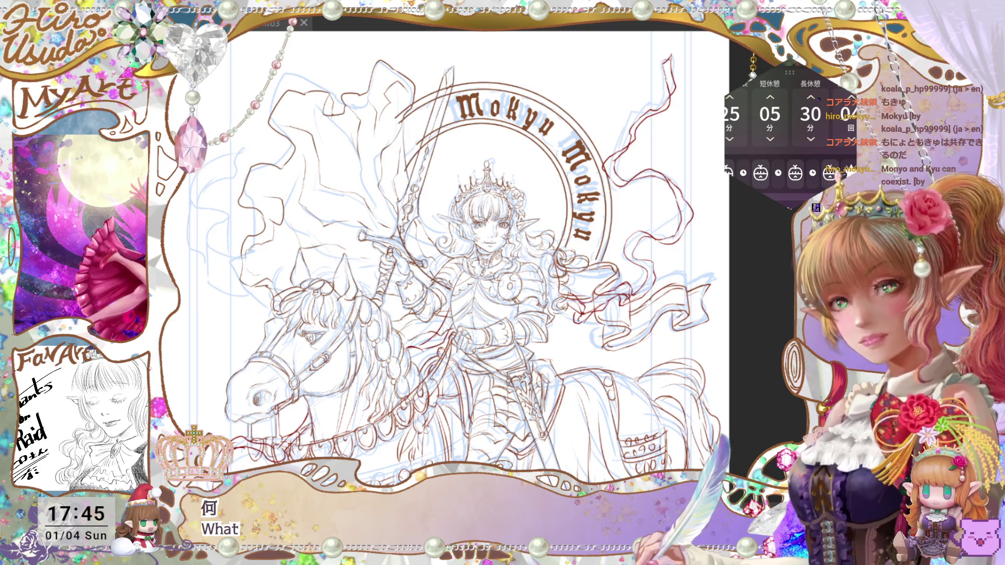
{"action": "key", "text": "ctrl+minus"}
Save, nudge the sword and rider's upper body slightly up-right with Ctrl+T, and save again
{"action": "left_click_drag", "start_coordinate": [651, 465], "coordinate": [669, 390]}
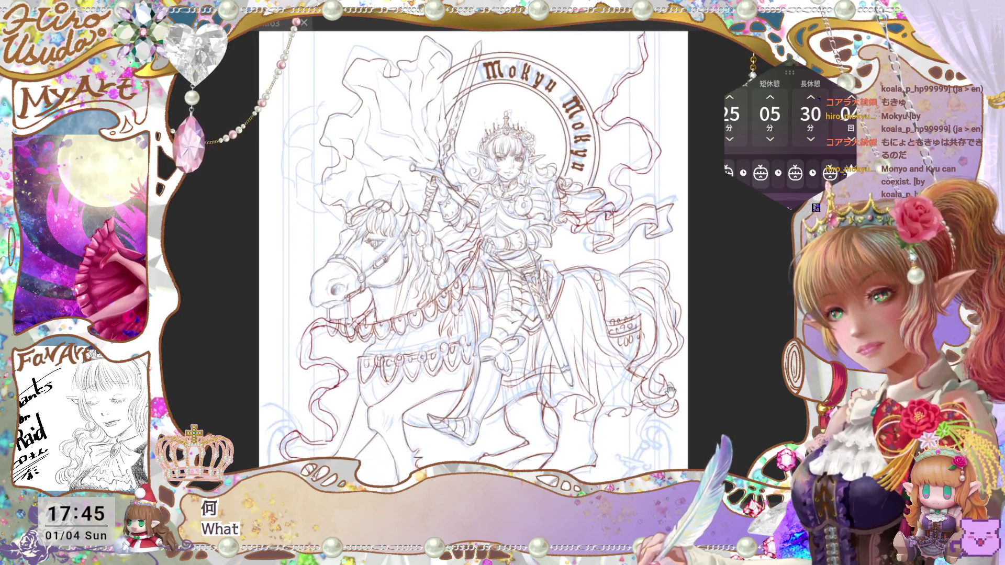
{"action": "key", "text": "ctrl+s"}
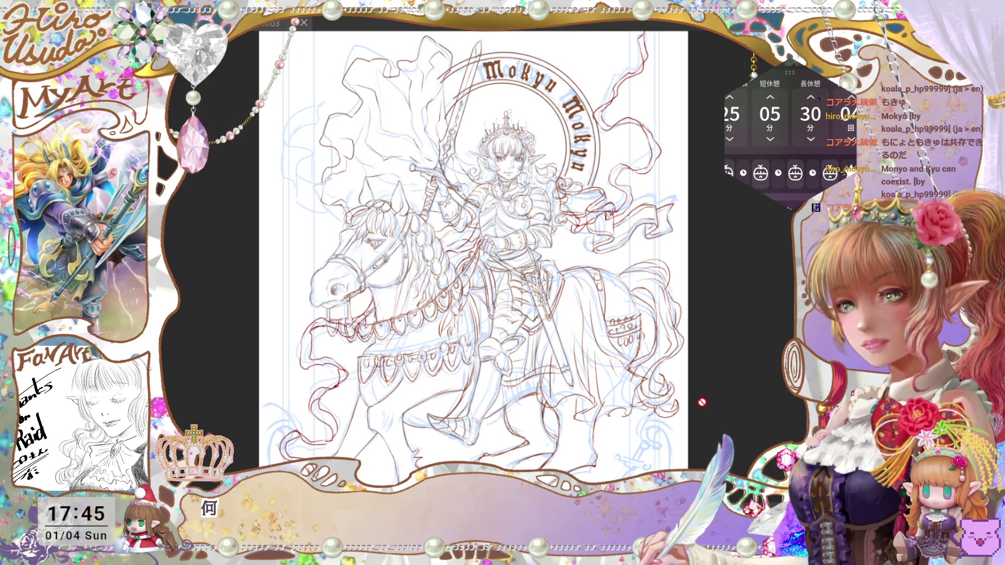
{"action": "key", "text": "ctrl+t"}
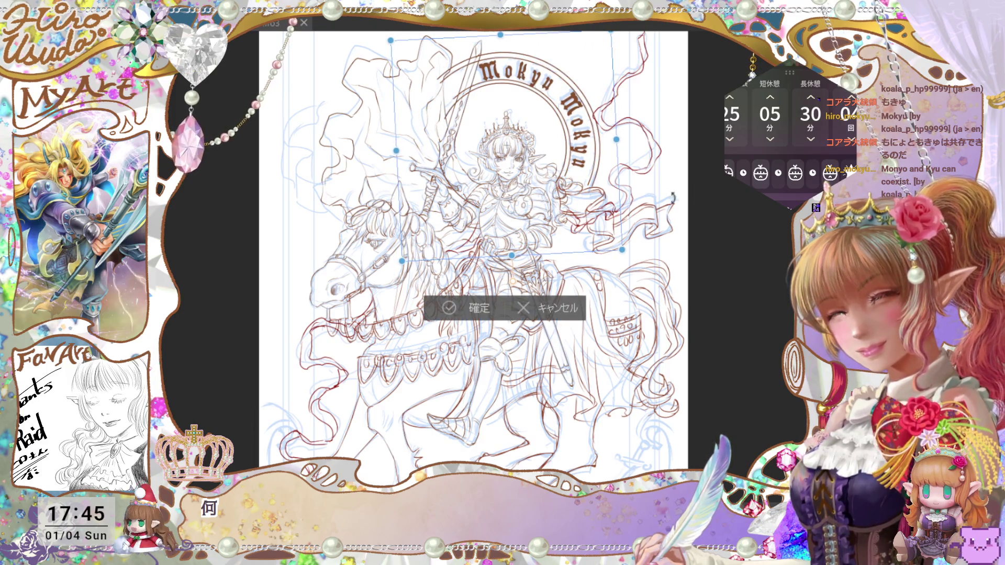
{"action": "left_click_drag", "start_coordinate": [608, 231], "coordinate": [610, 229]}
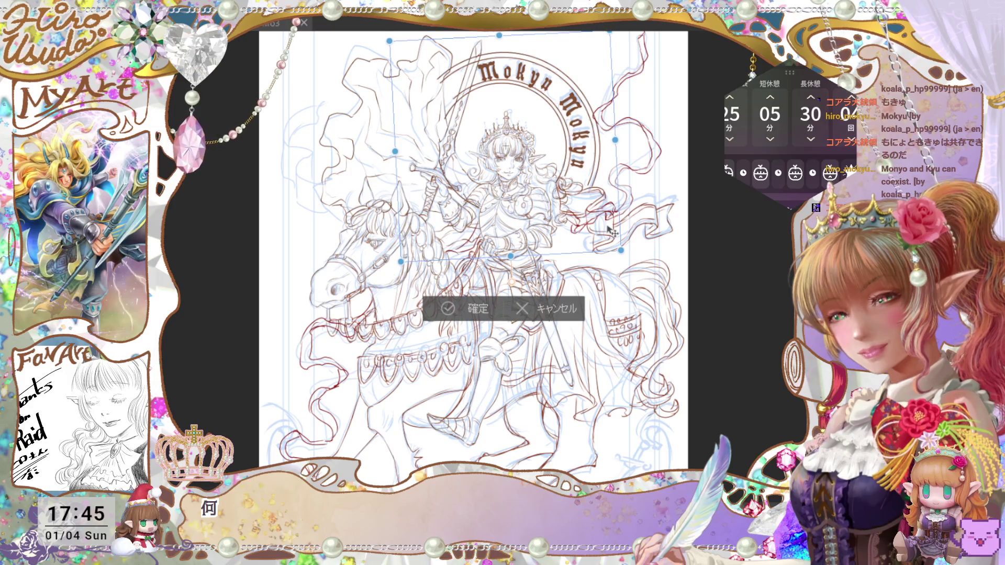
{"action": "left_click", "coordinate": [485, 310]}
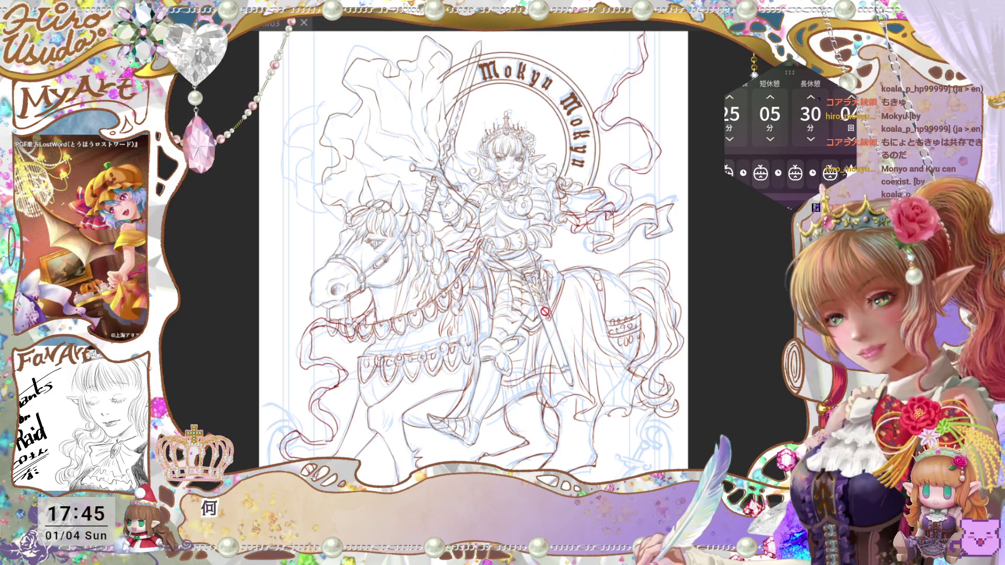
{"action": "key", "text": "ctrl+t"}
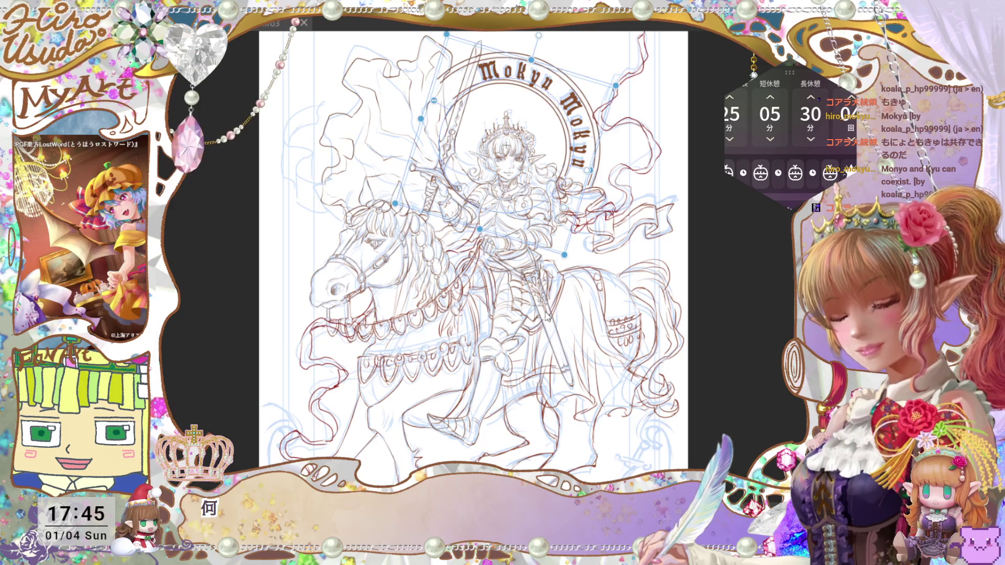
{"action": "key", "text": "ctrl+s"}
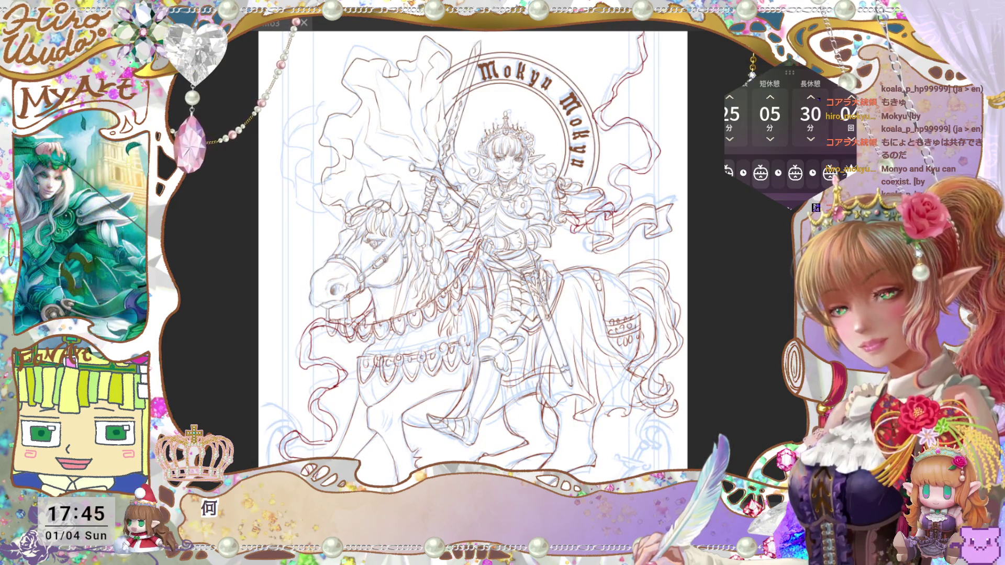
{"action": "scroll", "coordinate": [473, 256], "scroll_direction": "right", "scroll_amount": 2}
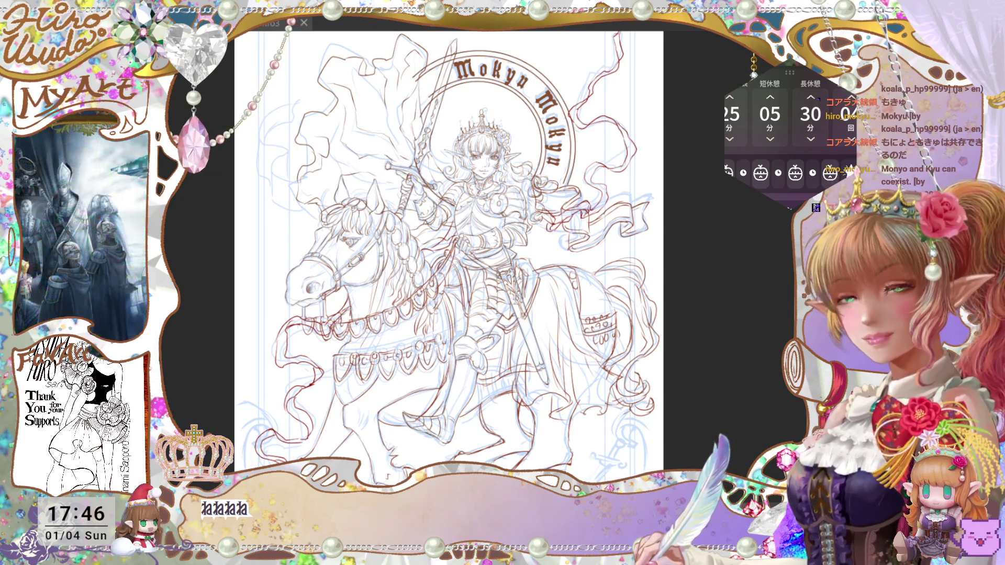
Zoom to the cape's left side and ink three curling brown strokes extending the cloth
{"action": "key", "text": "ctrl+minus"}
{"action": "key", "text": "ctrl+plus"}
{"action": "key", "text": "ctrl+plus"}
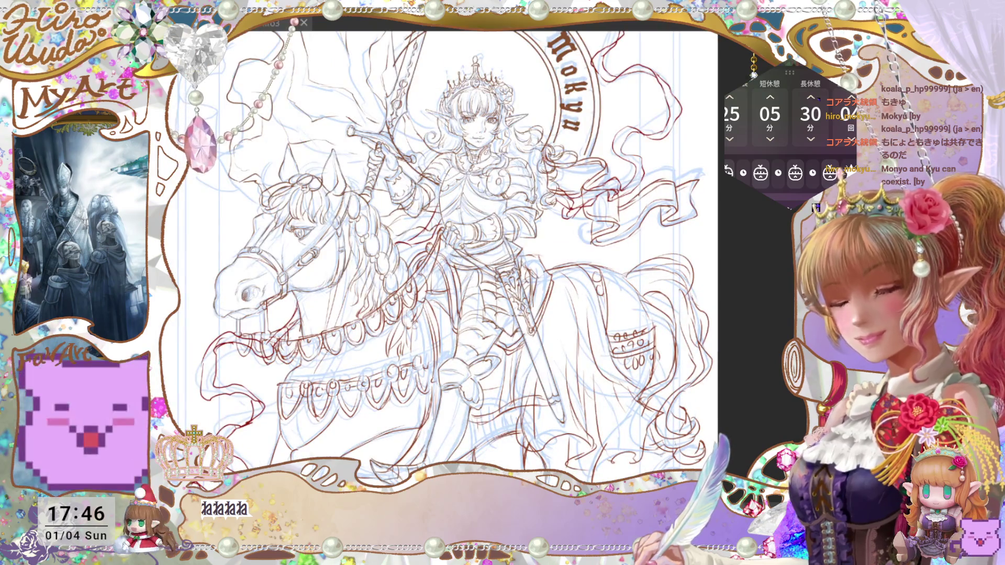
{"action": "scroll", "coordinate": [445, 256], "scroll_direction": "up", "scroll_amount": 3}
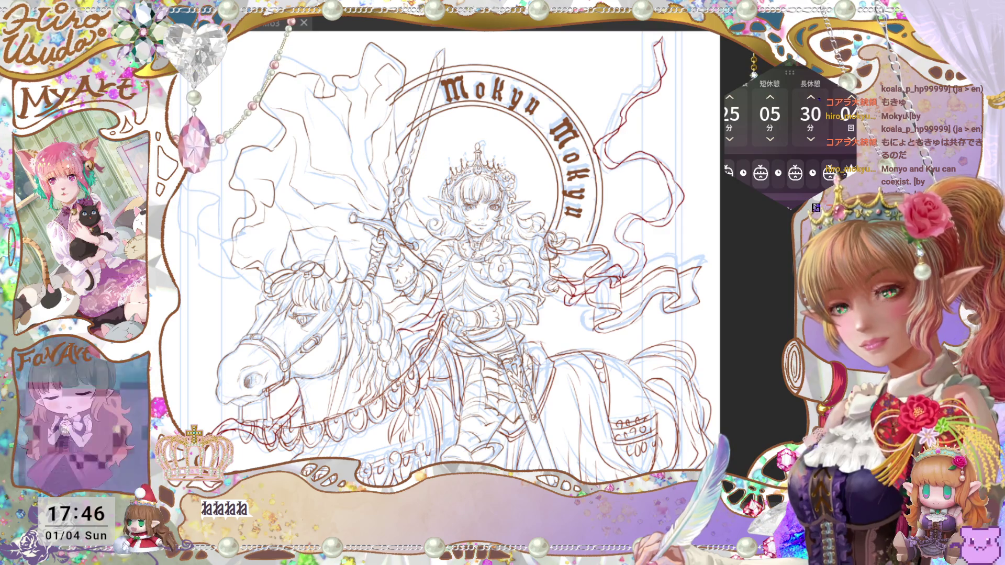
{"action": "left_click_drag", "start_coordinate": [471, 236], "coordinate": [644, 275]}
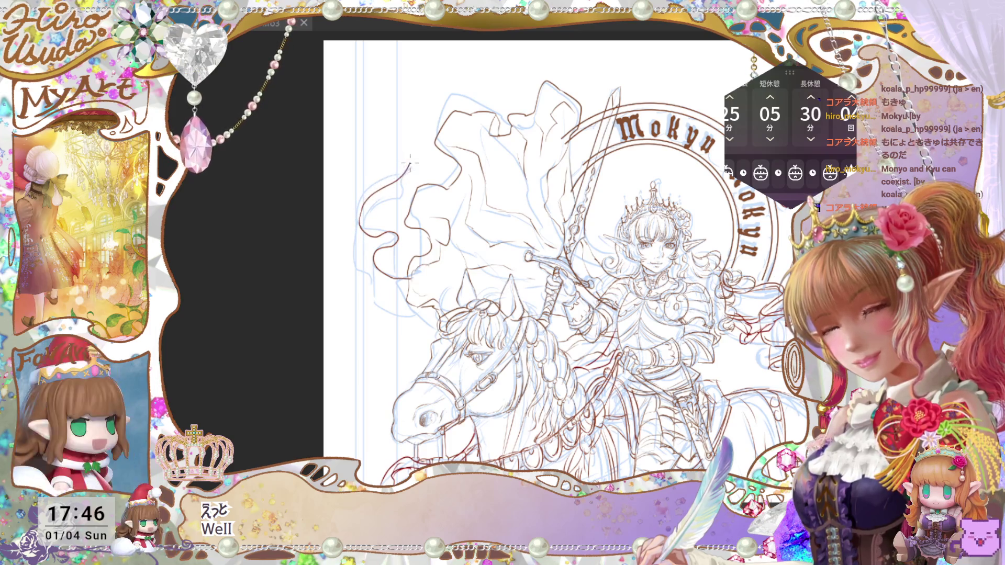
{"action": "left_click_drag", "start_coordinate": [361, 217], "coordinate": [412, 165]}
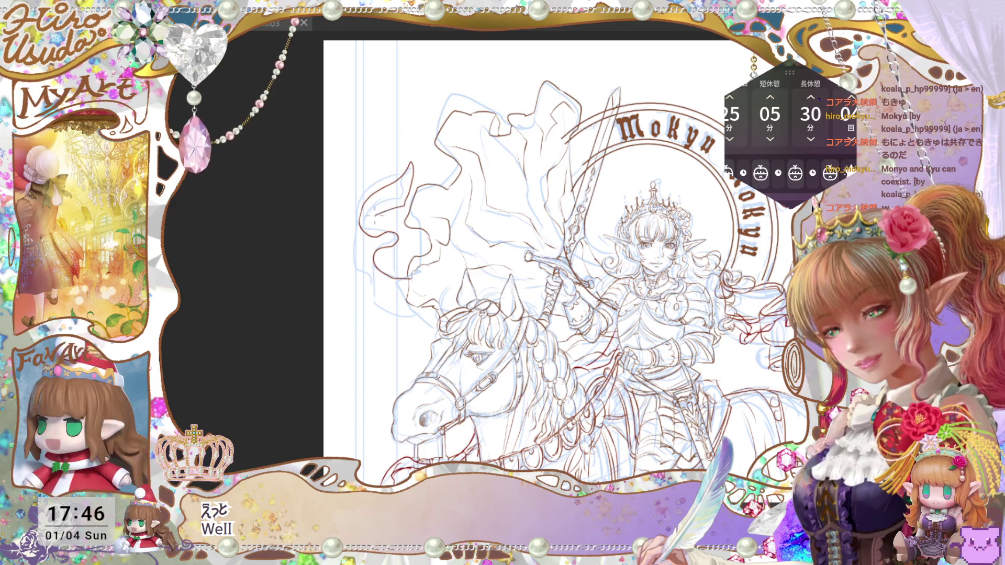
{"action": "left_click_drag", "start_coordinate": [373, 214], "coordinate": [362, 228]}
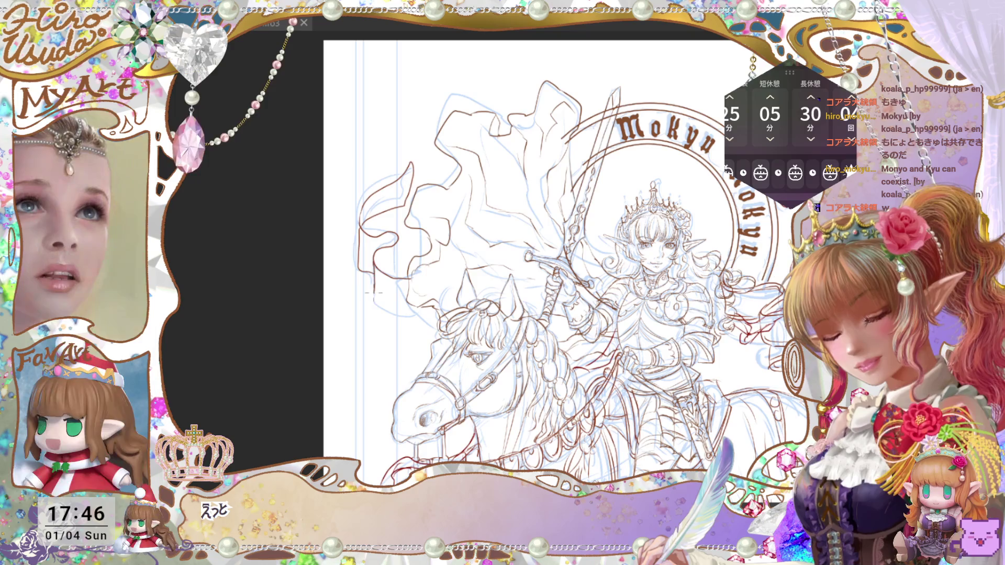
{"action": "mouse_move", "coordinate": [369, 291]}
{"action": "left_mouse_down"}
{"action": "mouse_move", "coordinate": [392, 314]}
{"action": "mouse_move", "coordinate": [437, 312]}
{"action": "left_mouse_up"}
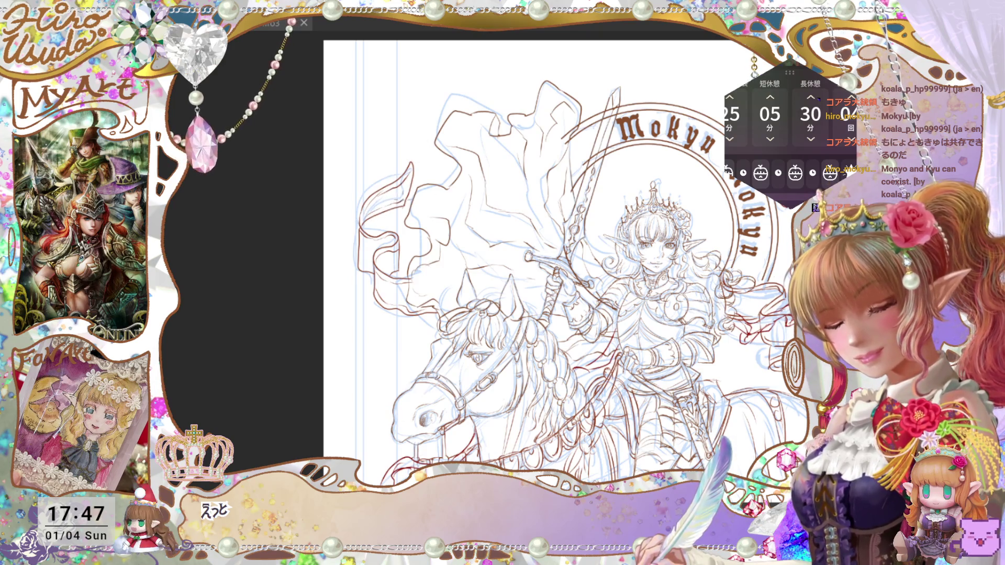
{"action": "key", "text": "ctrl+0"}
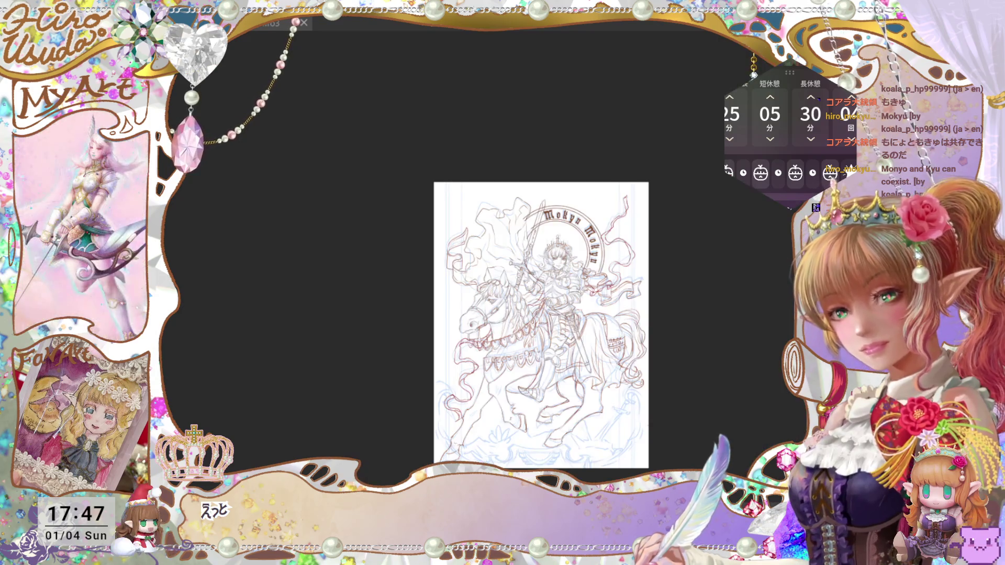
Zoom in on the rider and horse, save, then pan down to the horse's legs
{"action": "left_click_drag", "start_coordinate": [661, 429], "coordinate": [634, 391]}
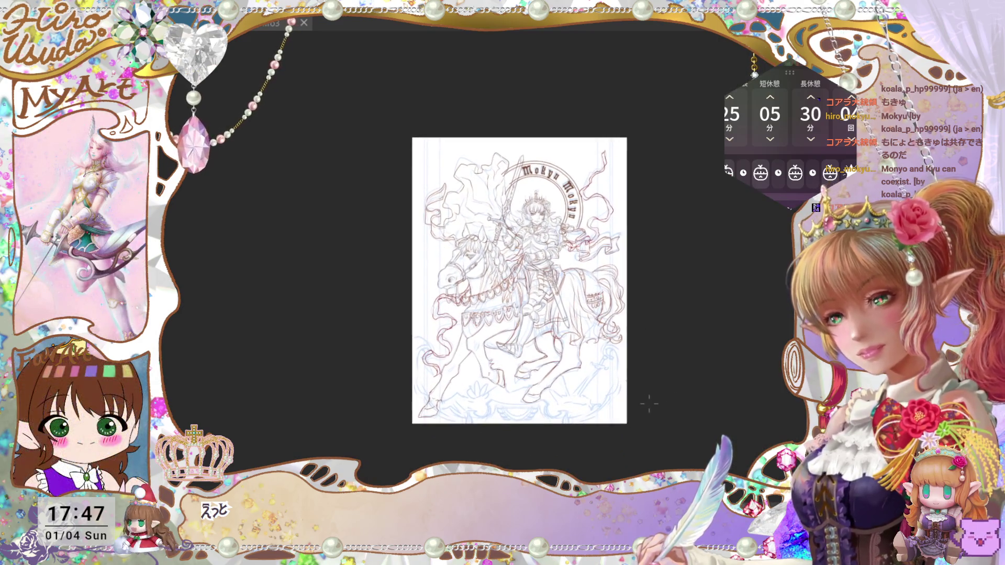
{"action": "key", "text": "ctrl+plus"}
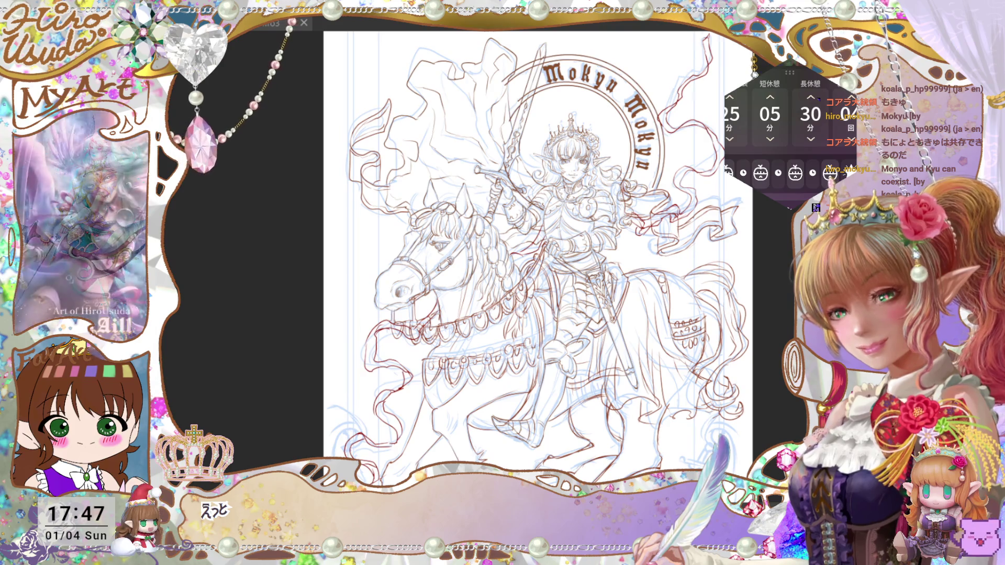
{"action": "scroll", "coordinate": [536, 258], "scroll_direction": "down", "scroll_amount": 3}
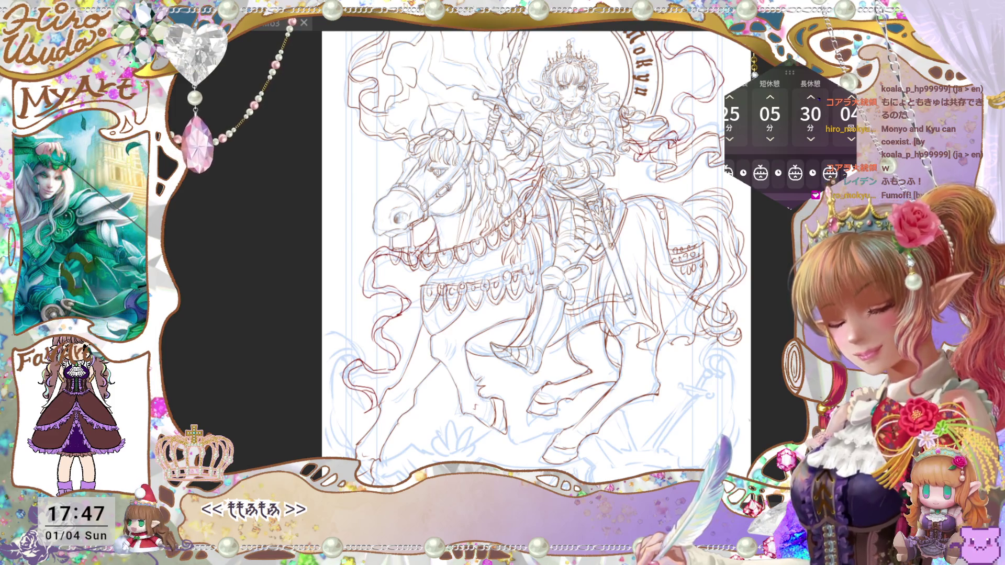
{"action": "key", "text": "ctrl+s"}
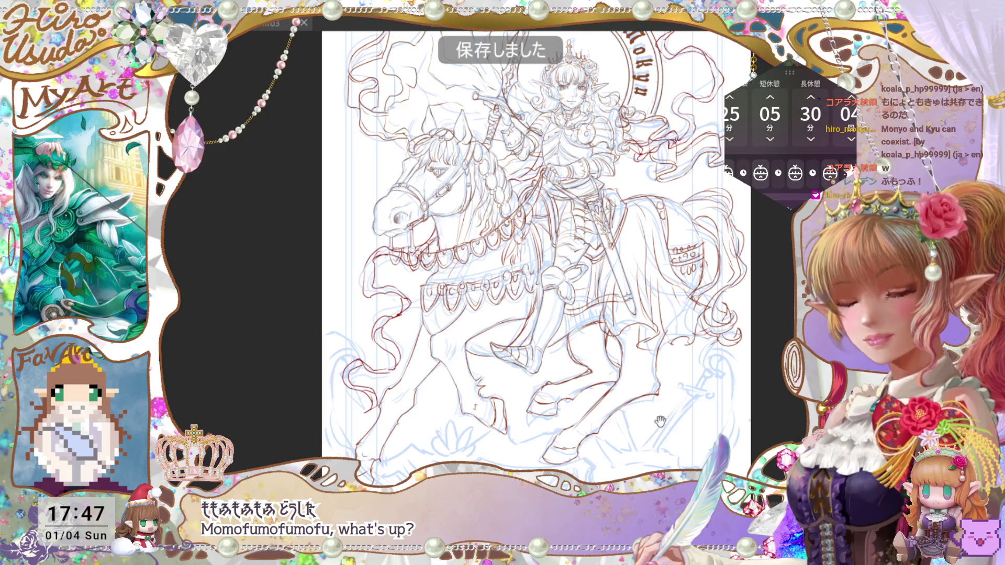
{"action": "left_click_drag", "start_coordinate": [660, 421], "coordinate": [646, 371]}
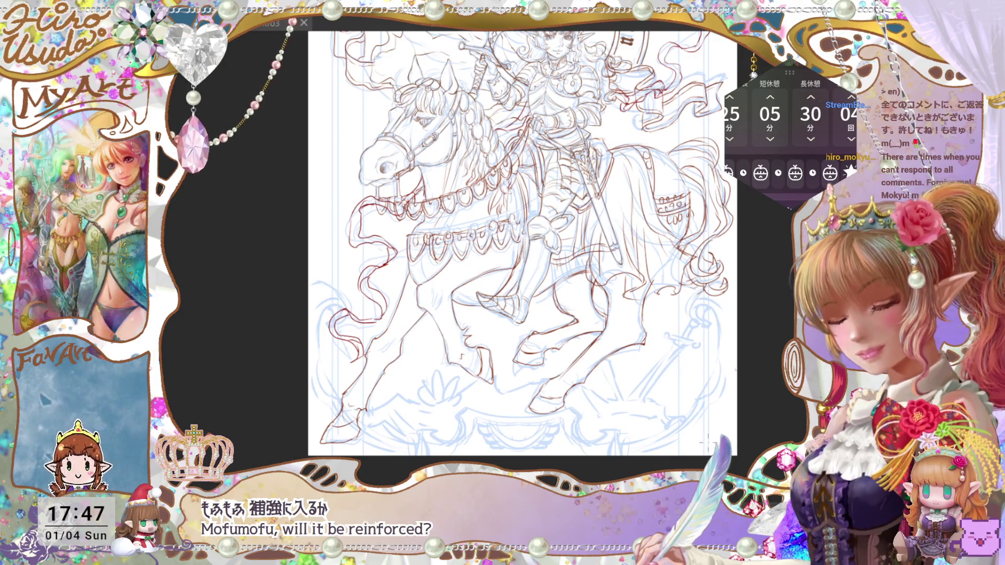
{"action": "left_click_drag", "start_coordinate": [680, 436], "coordinate": [697, 407]}
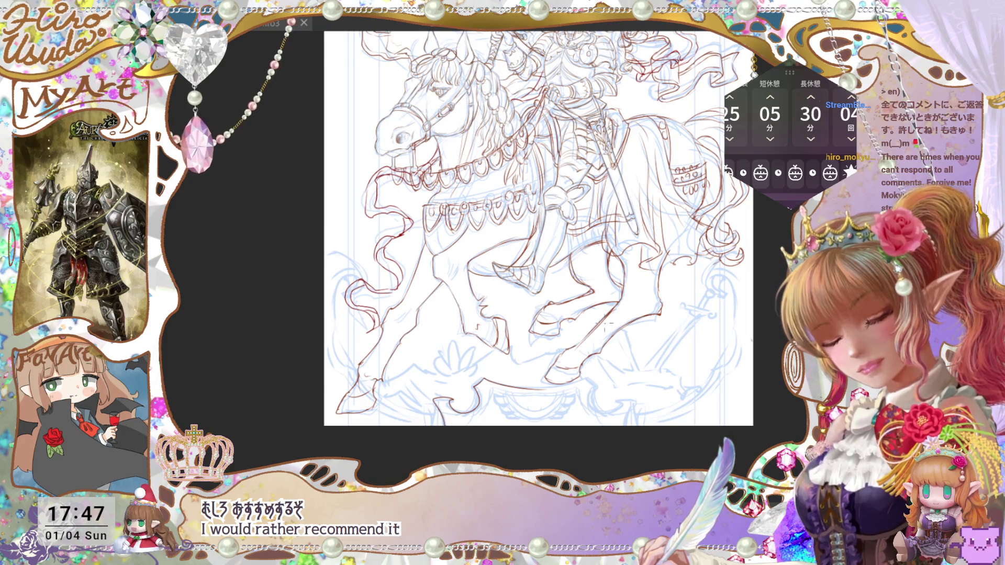
{"action": "scroll", "coordinate": [607, 326], "scroll_direction": "up", "scroll_amount": 2}
Zoom to the horse's legs and ink a small scallop ornament on the bottom border
{"action": "mouse_move", "coordinate": [597, 484]}
{"action": "left_mouse_down"}
{"action": "mouse_move", "coordinate": [597, 422]}
{"action": "mouse_move", "coordinate": [654, 332]}
{"action": "left_mouse_up"}
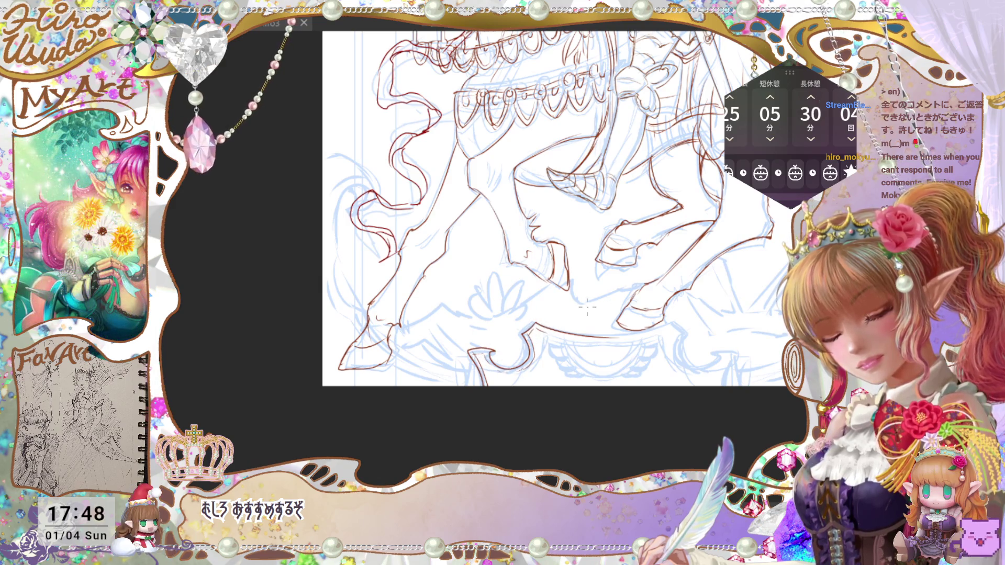
{"action": "scroll", "coordinate": [552, 210], "scroll_direction": "down", "scroll_amount": 1}
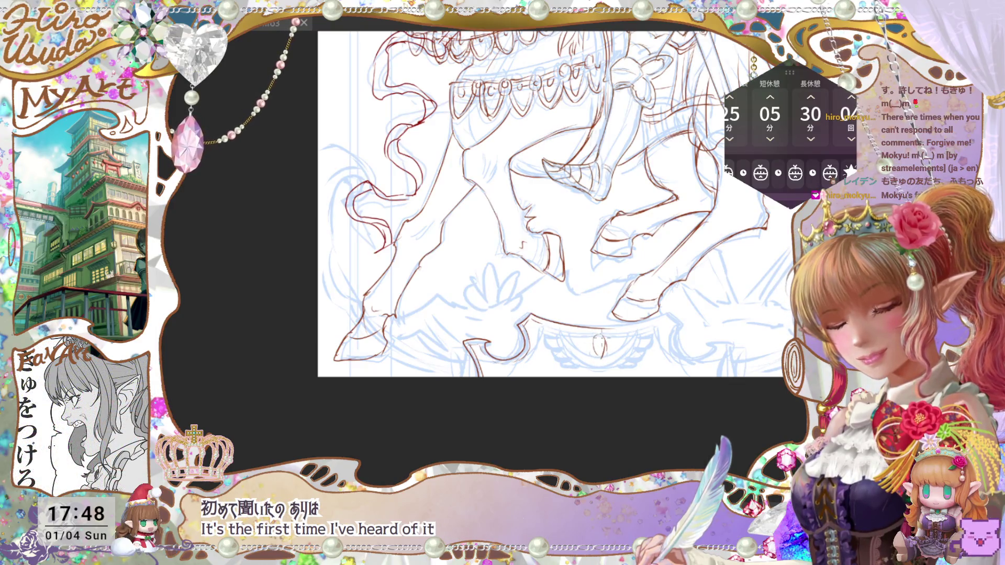
{"action": "key", "text": "ctrl+t"}
{"action": "key", "text": "Escape"}
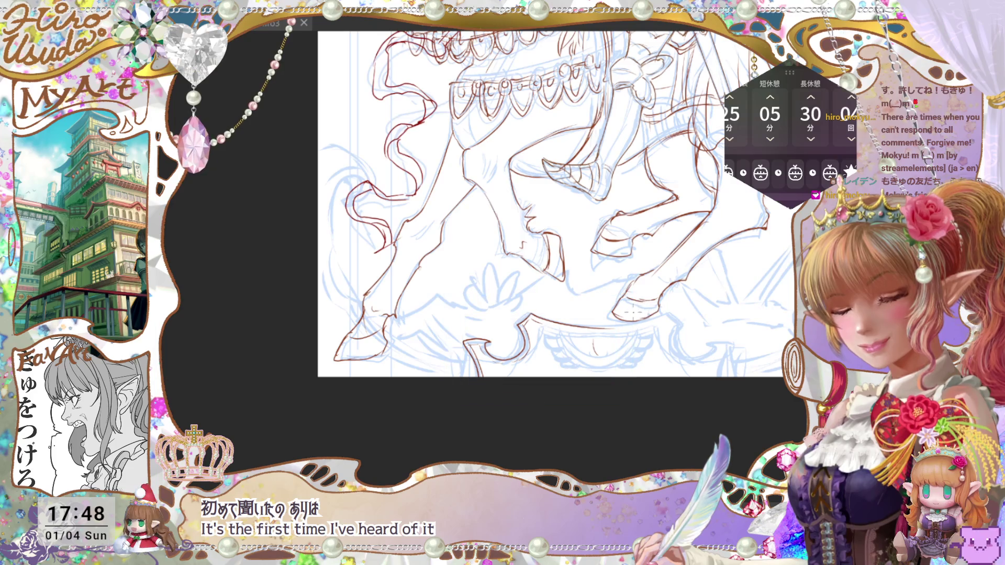
{"action": "mouse_move", "coordinate": [595, 336]}
{"action": "left_mouse_down"}
{"action": "mouse_move", "coordinate": [594, 356]}
{"action": "mouse_move", "coordinate": [605, 345]}
{"action": "left_mouse_up"}
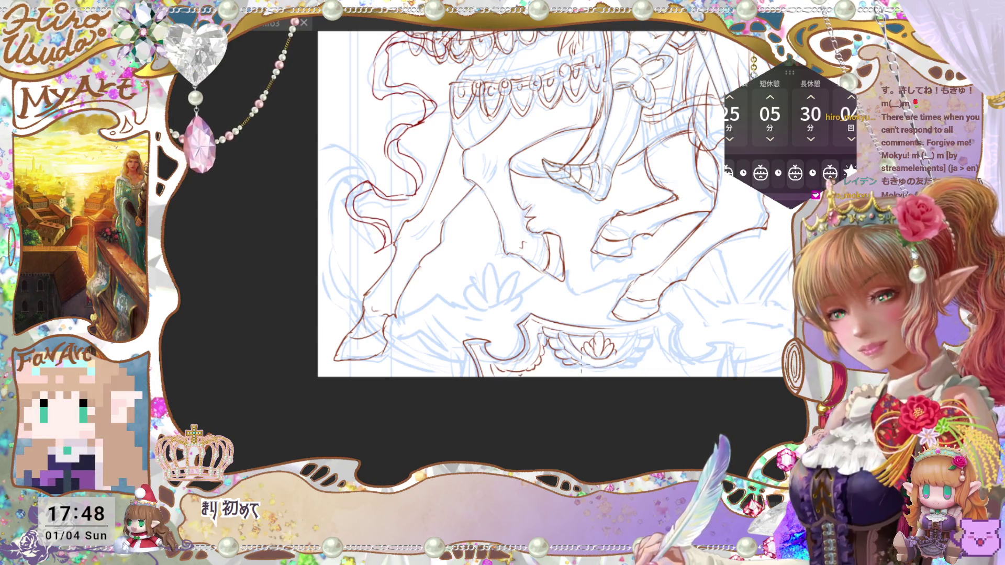
Pan to the horse's lower-left leg and ink a curved leg outline with small strokes
{"action": "scroll", "coordinate": [713, 437], "scroll_direction": "down", "scroll_amount": 5}
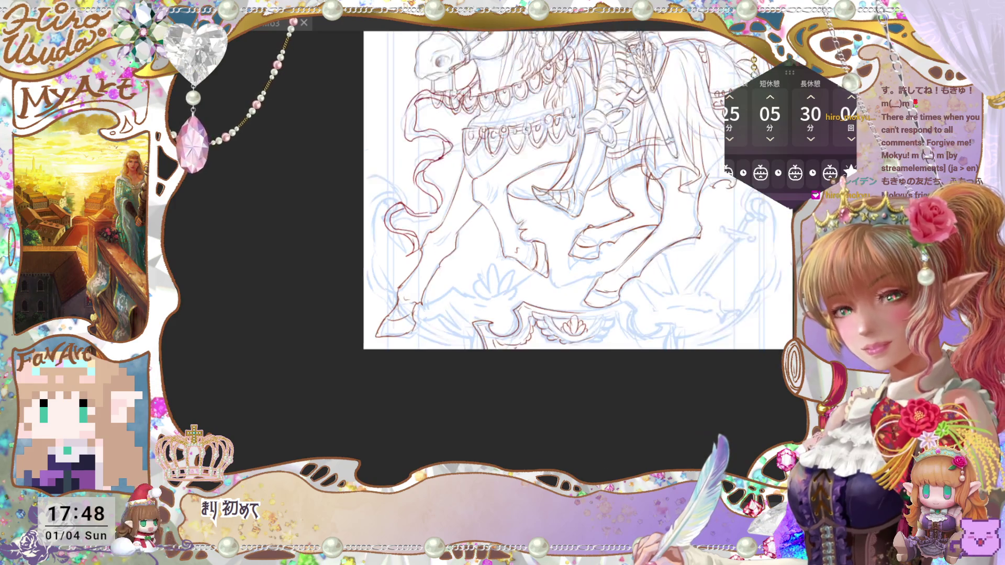
{"action": "scroll", "coordinate": [712, 437], "scroll_direction": "up", "scroll_amount": 5}
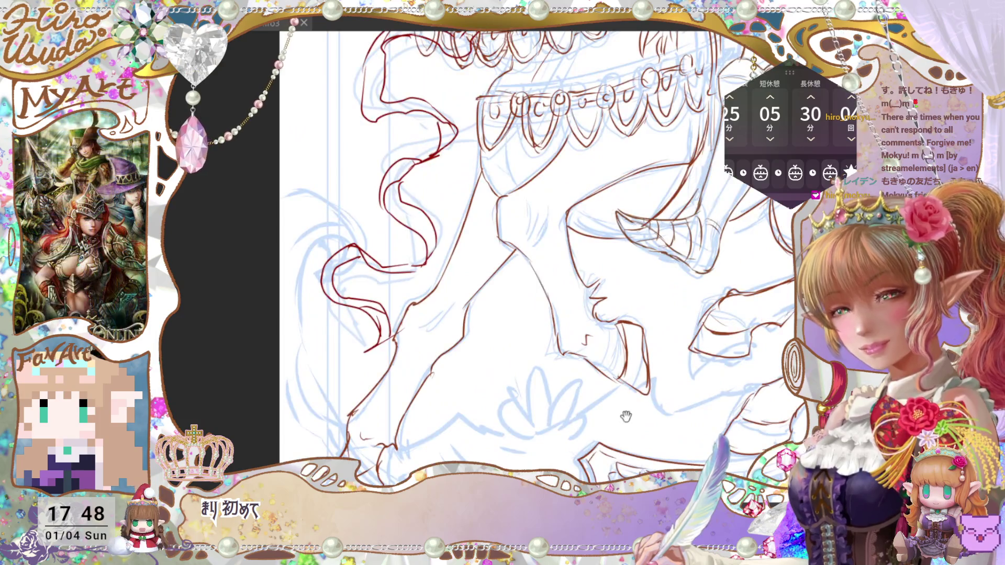
{"action": "left_click_drag", "start_coordinate": [626, 416], "coordinate": [589, 299]}
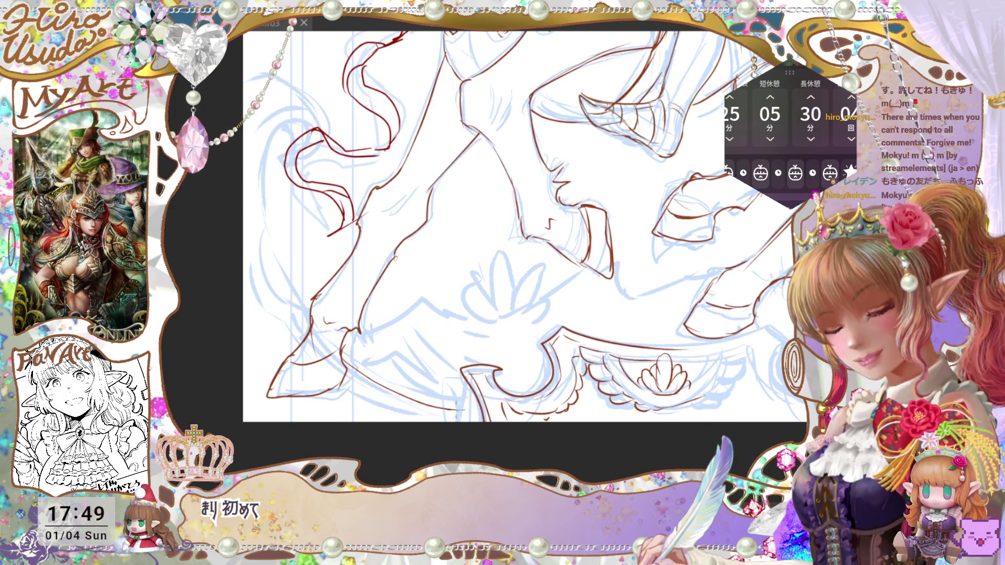
{"action": "mouse_move", "coordinate": [361, 228]}
{"action": "left_mouse_down"}
{"action": "mouse_move", "coordinate": [418, 340]}
{"action": "mouse_move", "coordinate": [463, 274]}
{"action": "left_mouse_up"}
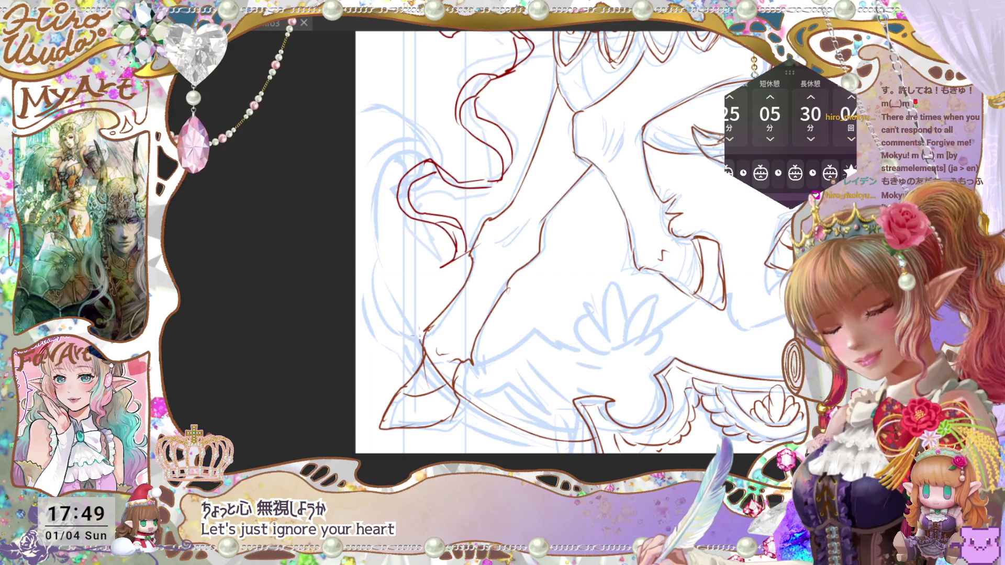
{"action": "mouse_move", "coordinate": [422, 339]}
{"action": "left_mouse_down"}
{"action": "mouse_move", "coordinate": [384, 322]}
{"action": "mouse_move", "coordinate": [411, 159]}
{"action": "left_mouse_up"}
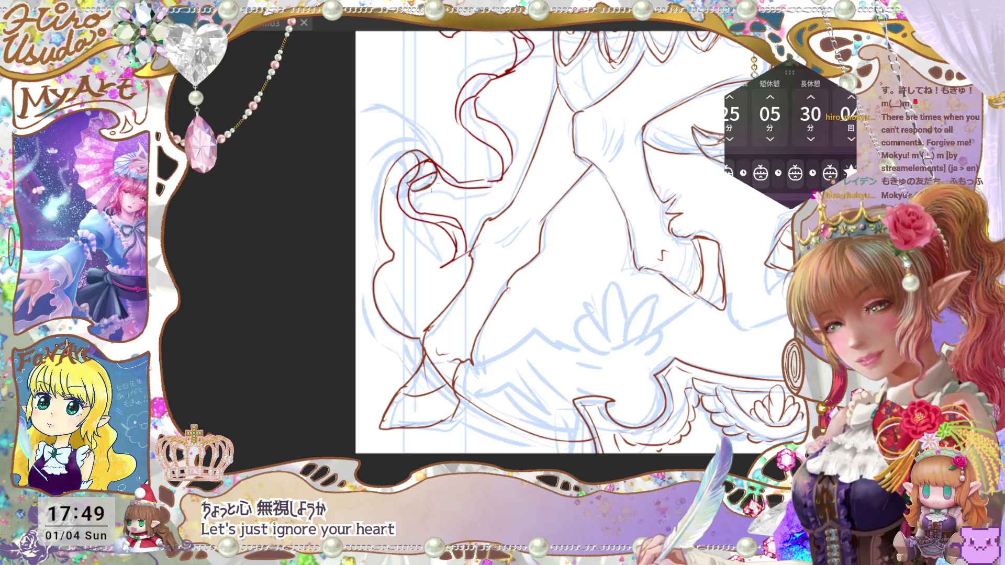
{"action": "left_click_drag", "start_coordinate": [428, 185], "coordinate": [436, 174]}
{"action": "left_click_drag", "start_coordinate": [412, 120], "coordinate": [356, 134]}
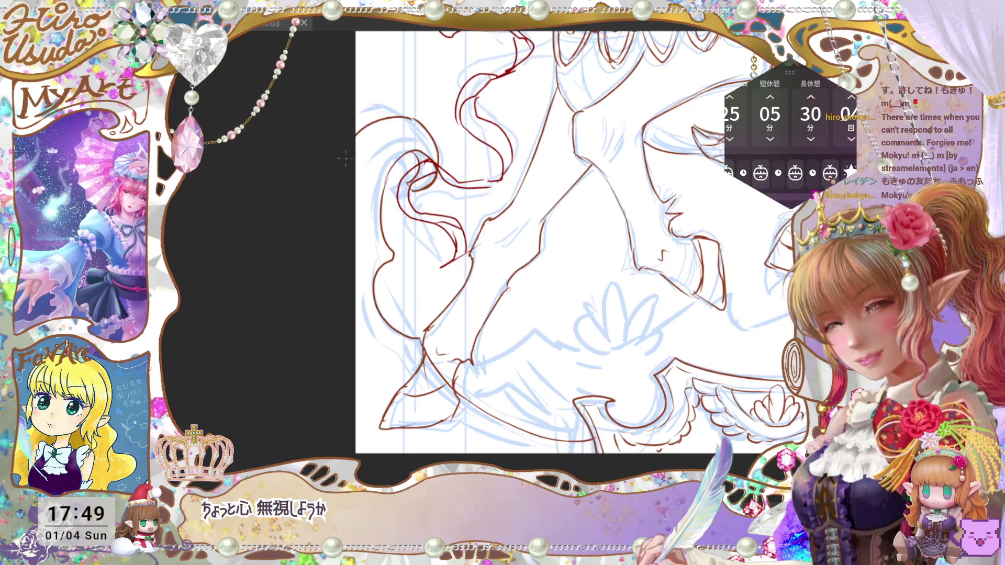
Pan across the sketch to review the rider's head and the Mokyu Mokyu lettering
{"action": "scroll", "coordinate": [585, 355], "scroll_direction": "down", "scroll_amount": 3}
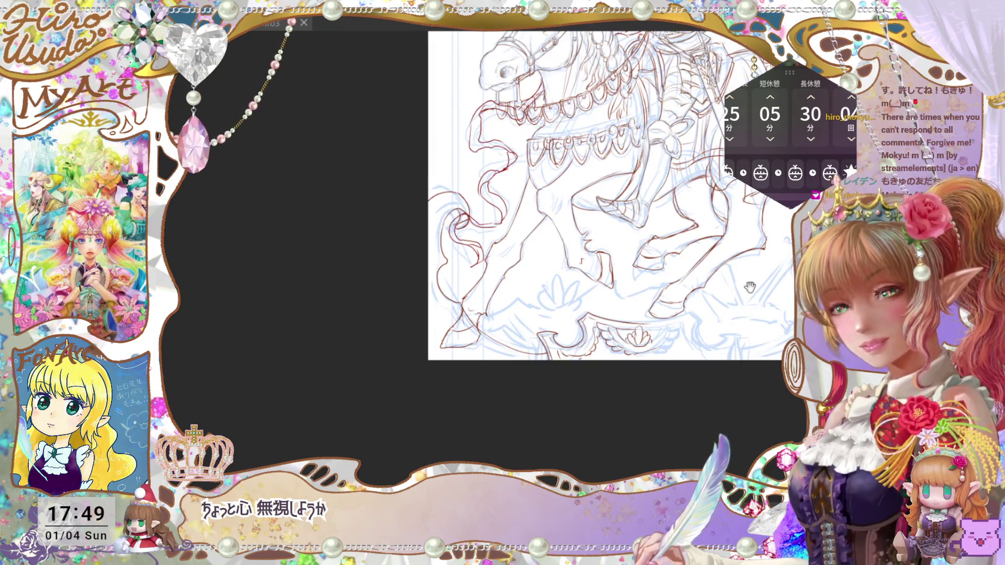
{"action": "scroll", "coordinate": [585, 355], "scroll_direction": "up", "scroll_amount": 2}
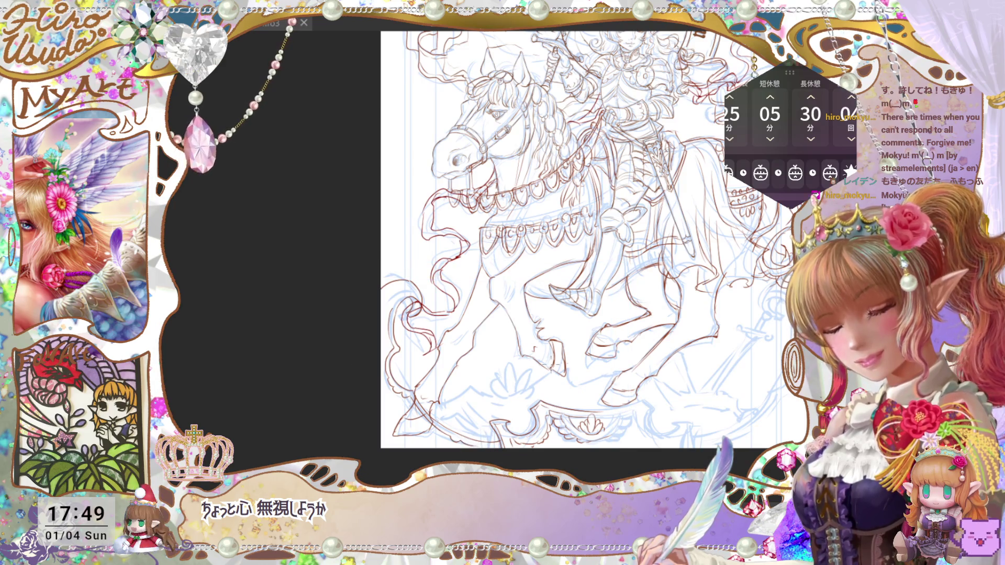
{"action": "left_click_drag", "start_coordinate": [666, 395], "coordinate": [650, 418]}
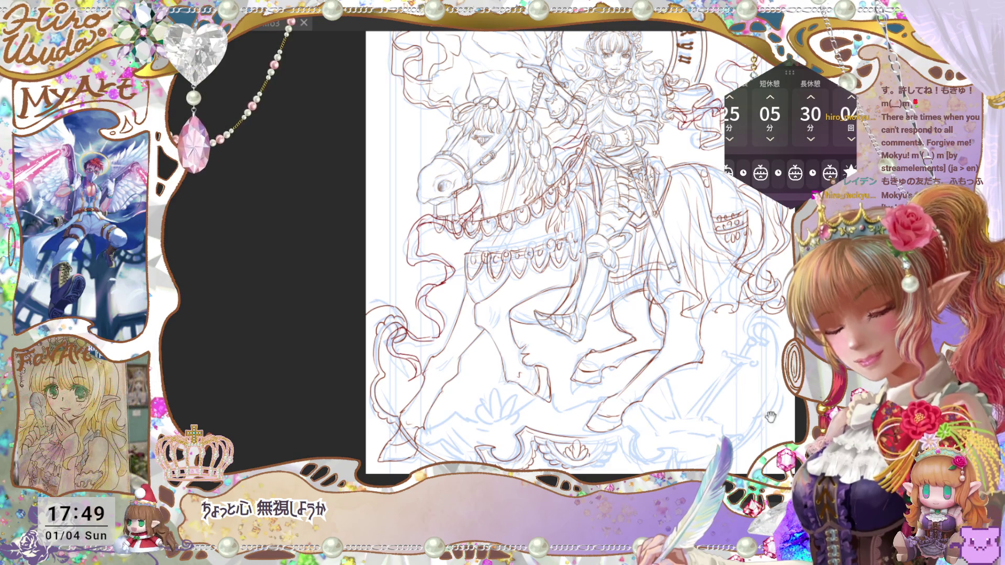
{"action": "left_click_drag", "start_coordinate": [745, 450], "coordinate": [732, 449]}
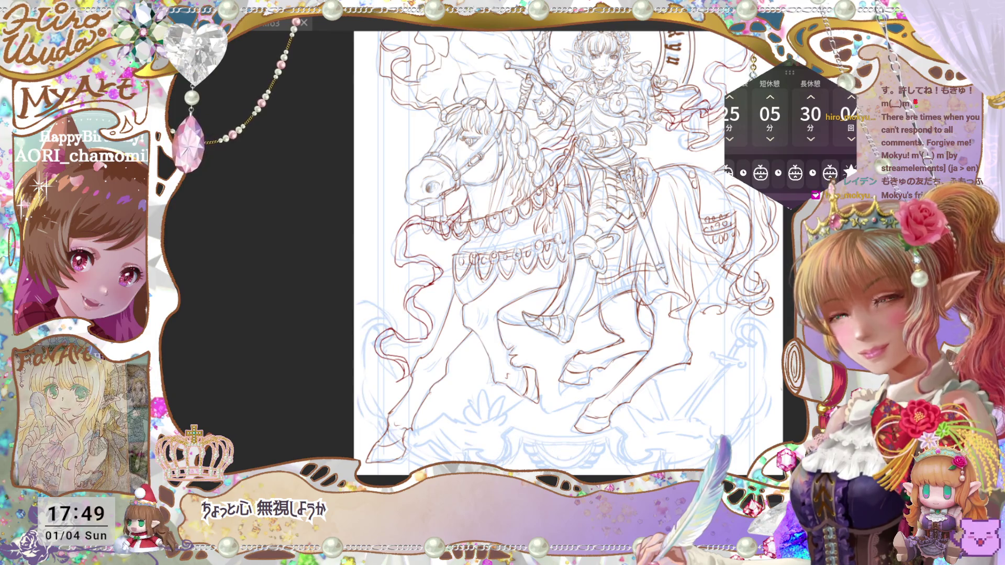
{"action": "left_click_drag", "start_coordinate": [750, 403], "coordinate": [748, 528]}
{"action": "scroll", "coordinate": [568, 261], "scroll_direction": "down", "scroll_amount": 3}
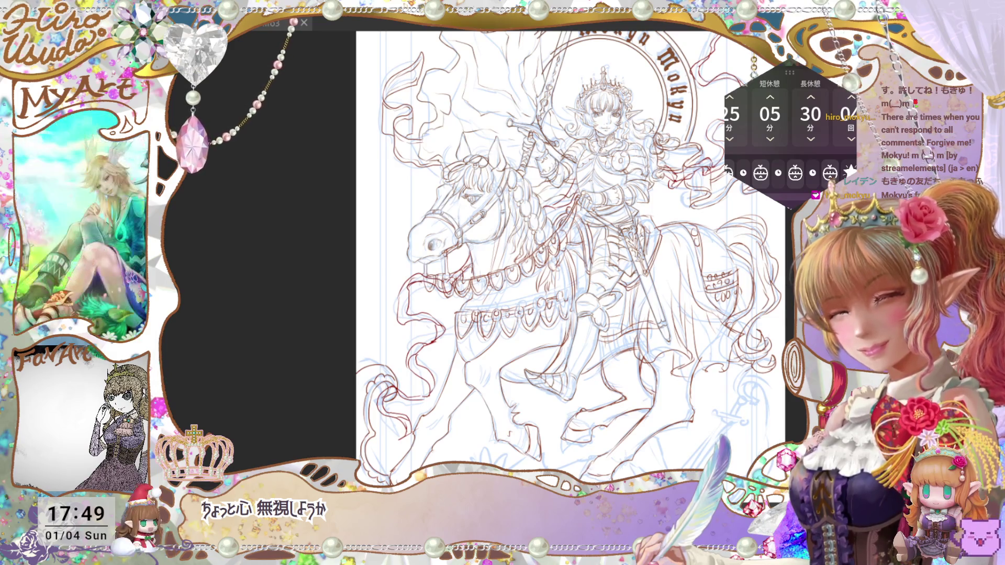
{"action": "scroll", "coordinate": [571, 256], "scroll_direction": "up", "scroll_amount": 1}
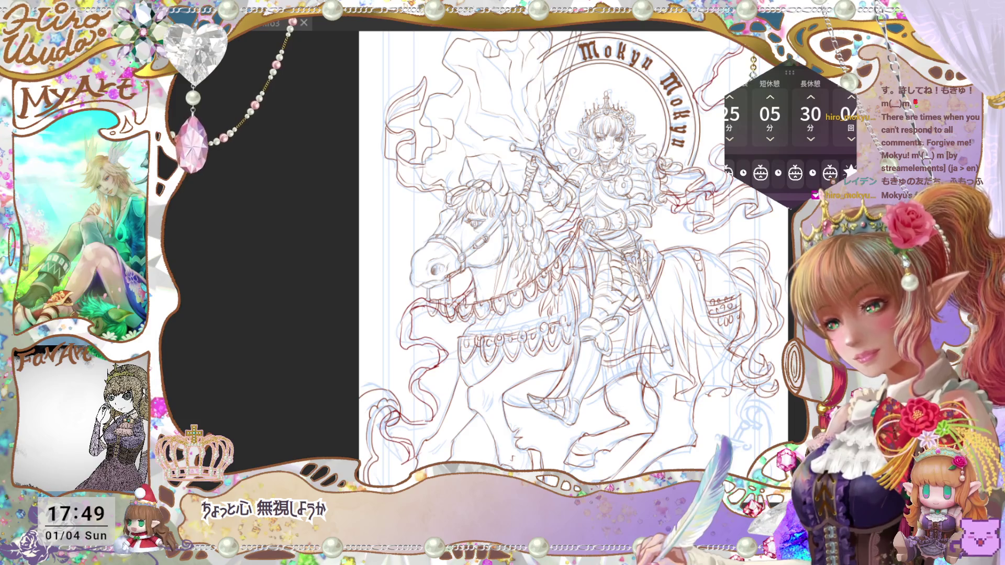
Draw four parallel vertical border lines down the page's left side
{"action": "scroll", "coordinate": [457, 182], "scroll_direction": "down", "scroll_amount": 3}
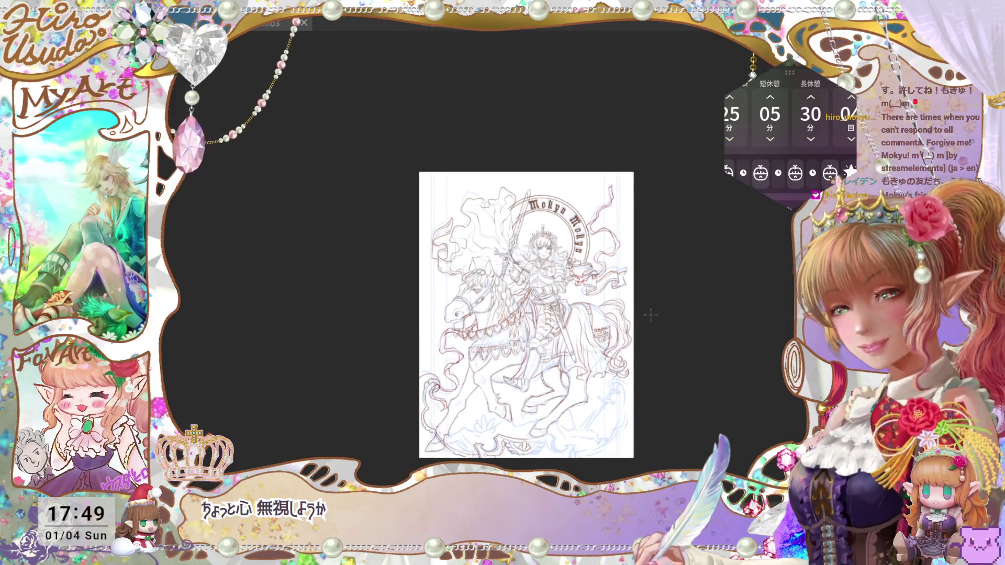
{"action": "left_click_drag", "start_coordinate": [446, 169], "coordinate": [446, 458]}
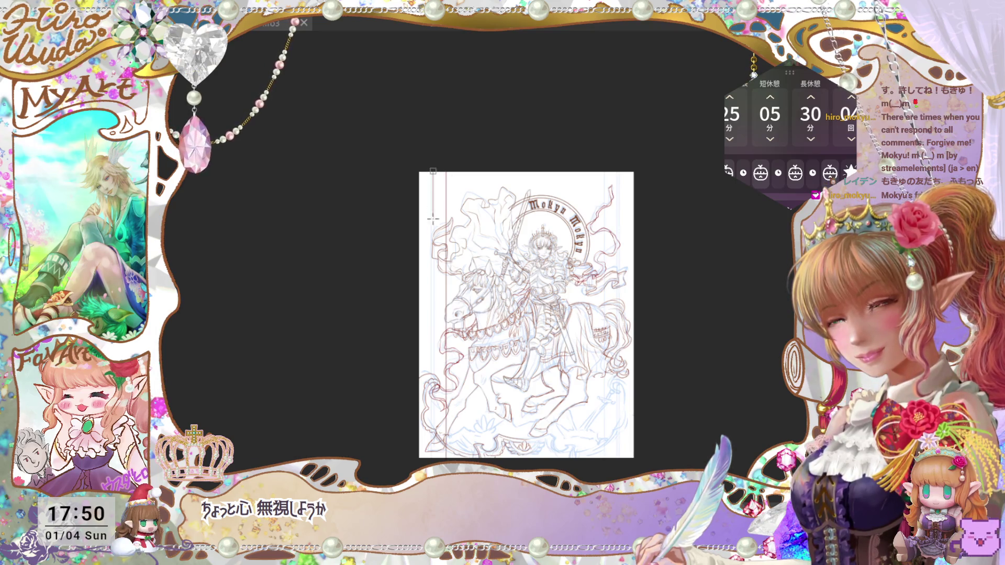
{"action": "left_click_drag", "start_coordinate": [433, 218], "coordinate": [432, 458]}
{"action": "left_click_drag", "start_coordinate": [444, 170], "coordinate": [440, 439]}
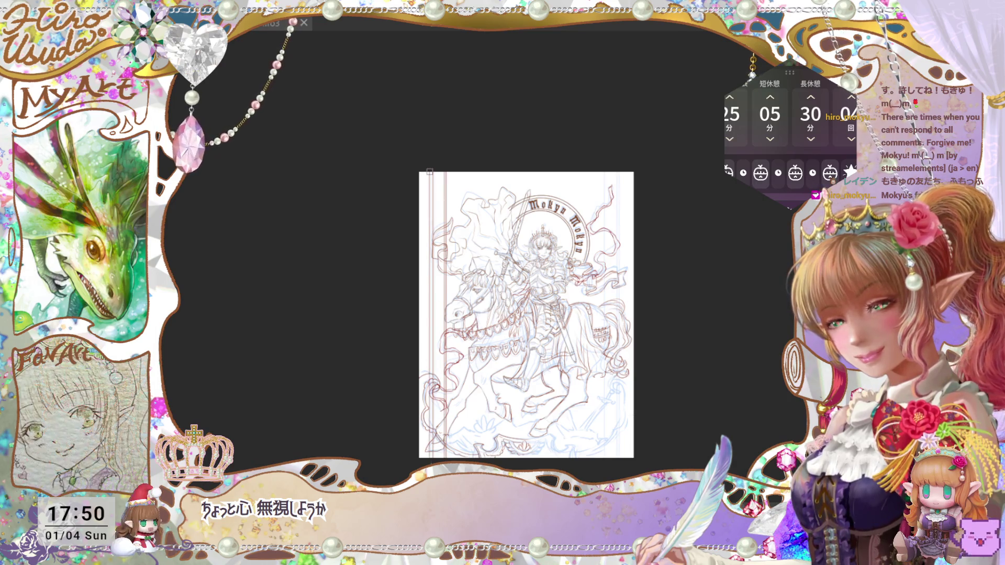
{"action": "mouse_move", "coordinate": [429, 176]}
{"action": "left_mouse_down"}
{"action": "mouse_move", "coordinate": [438, 153]}
{"action": "mouse_move", "coordinate": [432, 169]}
{"action": "left_mouse_up"}
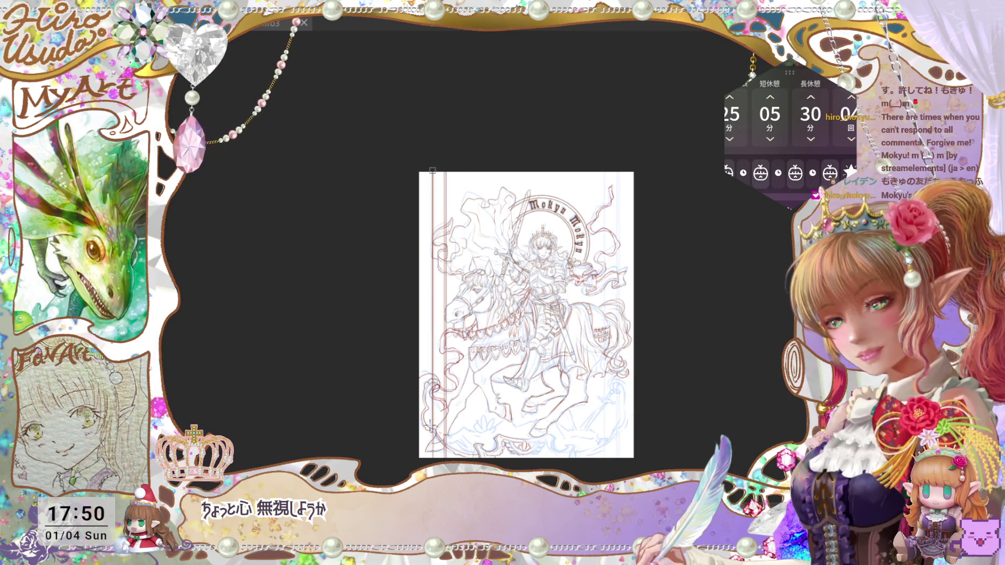
Zoom in and pan from the horse's lower legs back up to the top lettering
{"action": "key", "text": "ctrl+plus"}
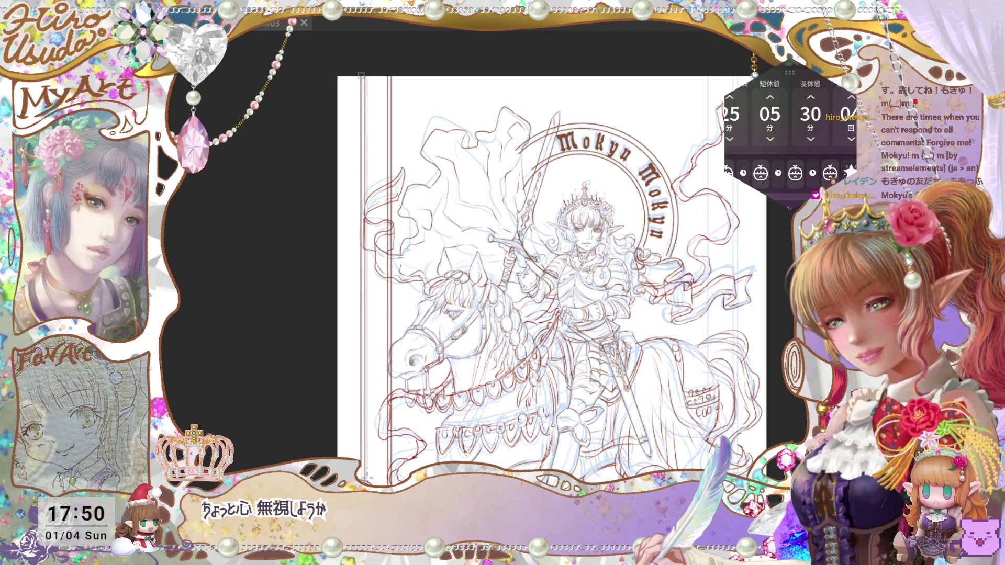
{"action": "scroll", "coordinate": [550, 262], "scroll_direction": "down", "scroll_amount": 3}
{"action": "left_click_drag", "start_coordinate": [527, 504], "coordinate": [538, 400]}
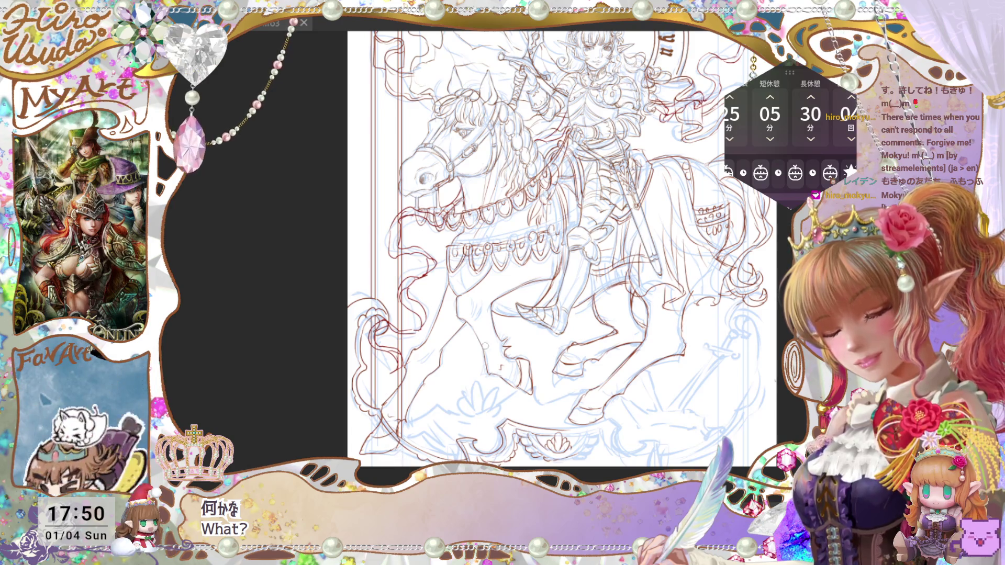
{"action": "left_click_drag", "start_coordinate": [442, 332], "coordinate": [400, 426]}
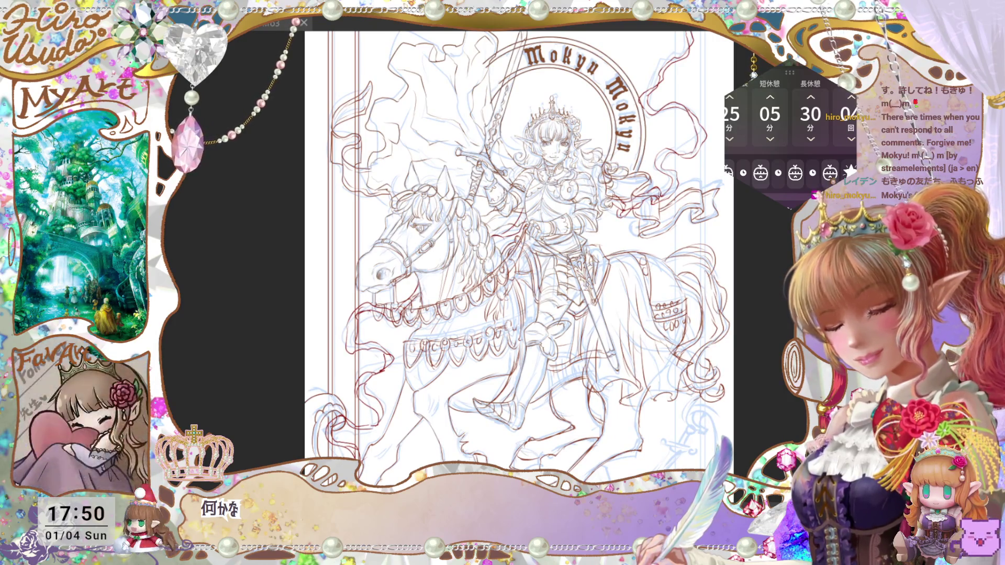
{"action": "key", "text": "ctrl+minus"}
{"action": "key", "text": "ctrl+minus"}
{"action": "key", "text": "ctrl+plus"}
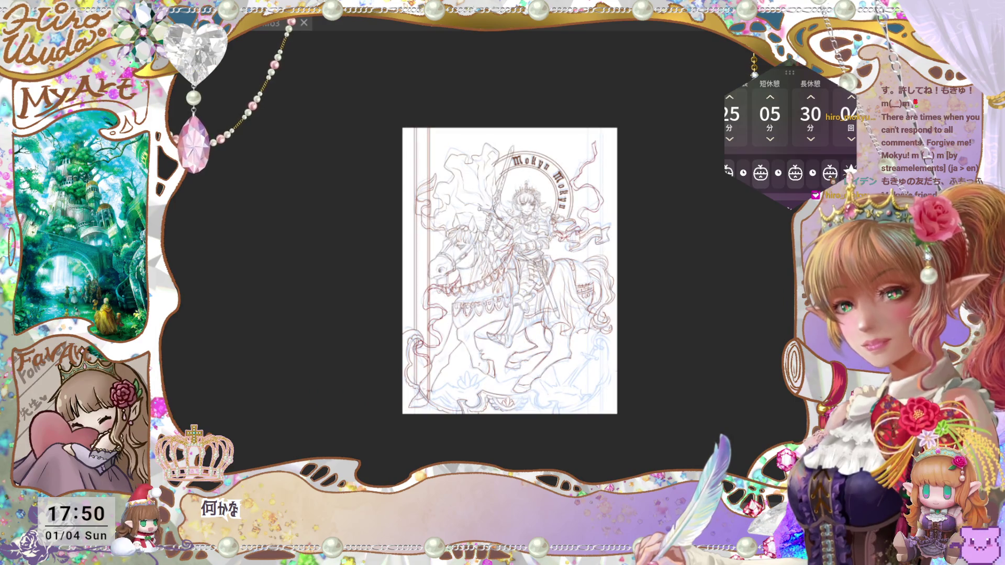
Move the copied border lines to the page's right edge and commit the transform
{"action": "left_click_drag", "start_coordinate": [718, 320], "coordinate": [716, 320]}
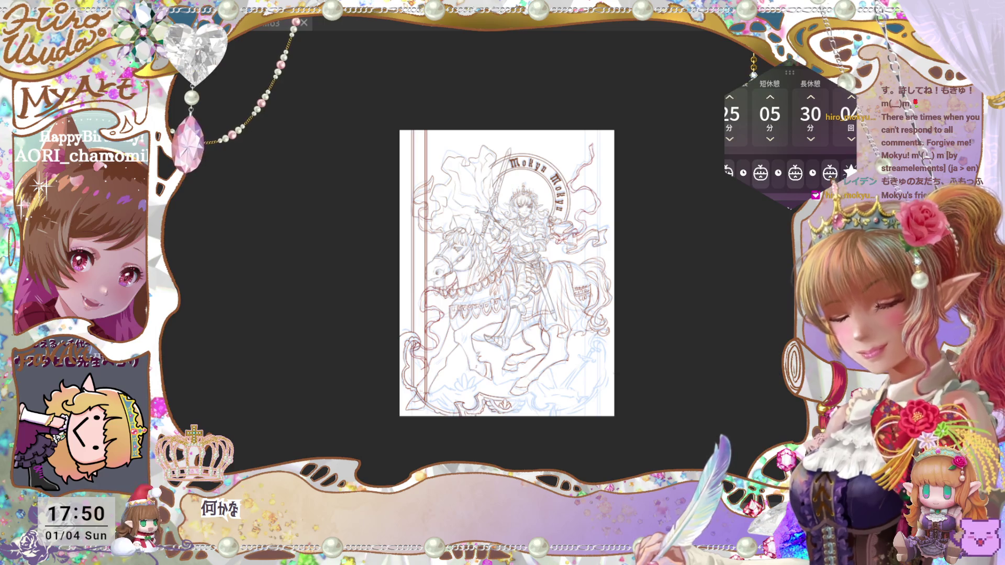
{"action": "key", "text": "ctrl+t"}
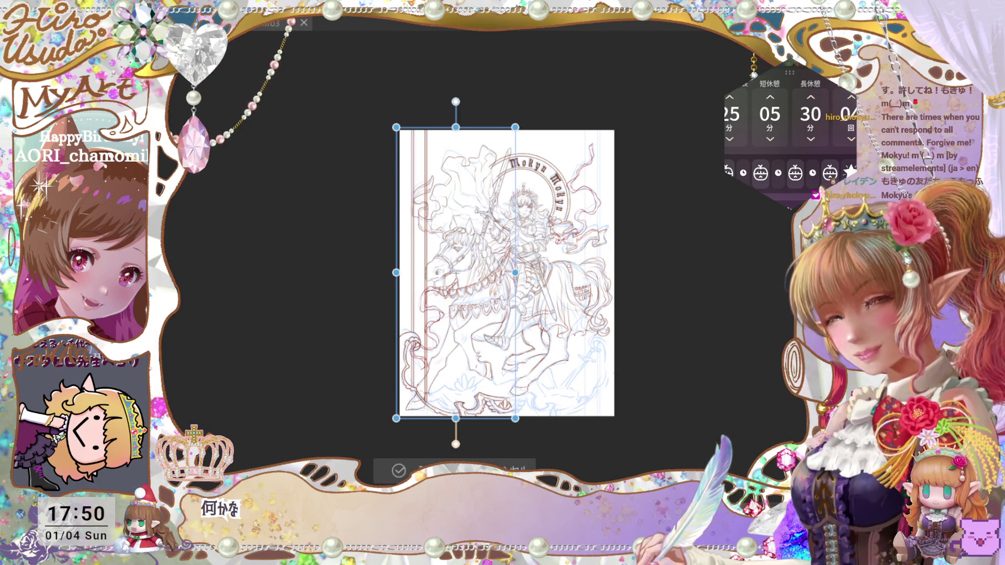
{"action": "left_click_drag", "start_coordinate": [497, 294], "coordinate": [610, 335]}
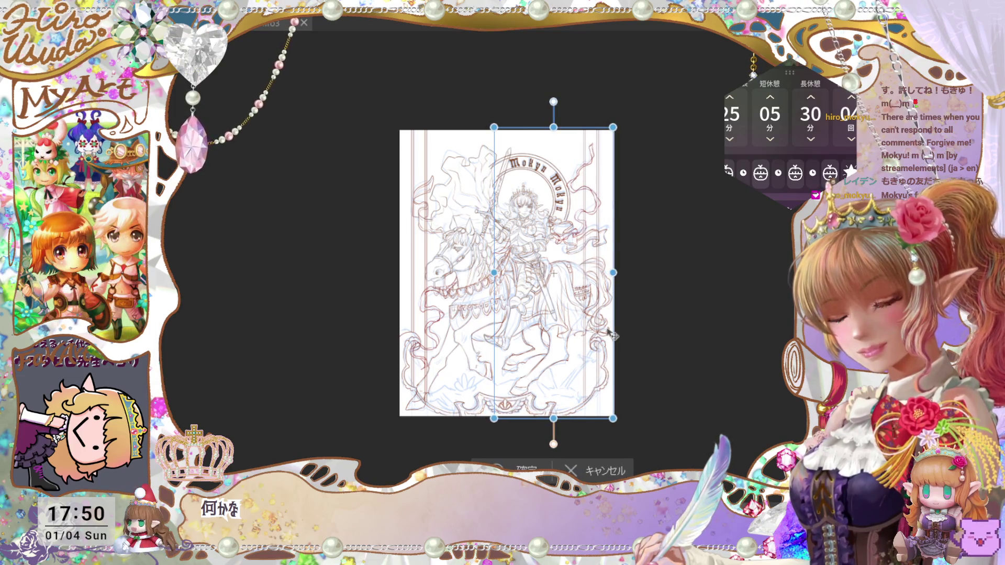
{"action": "left_click", "coordinate": [523, 467]}
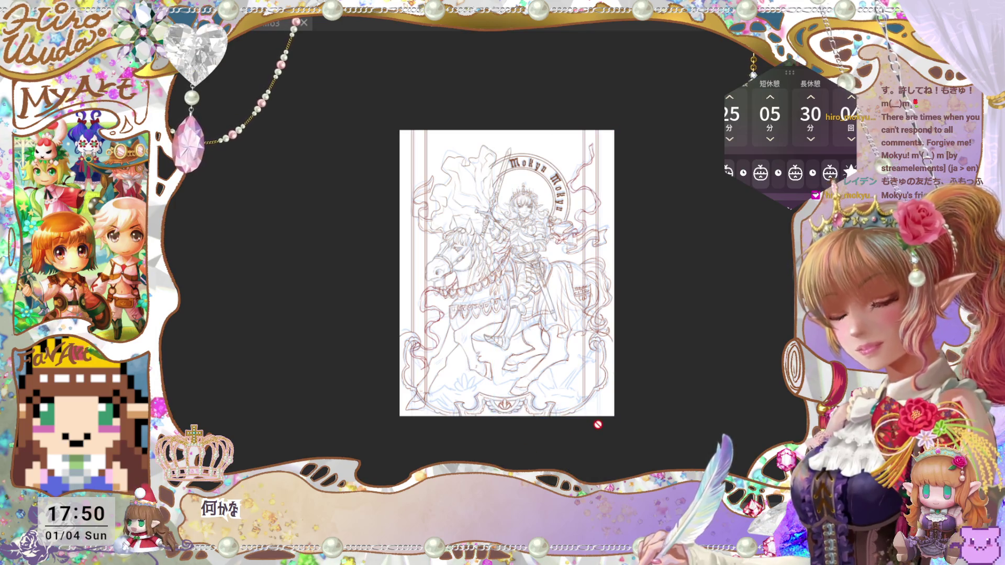
Deselect the new right border lines and save the illustration
{"action": "key", "text": "o"}
{"action": "key", "text": "ctrl+s"}
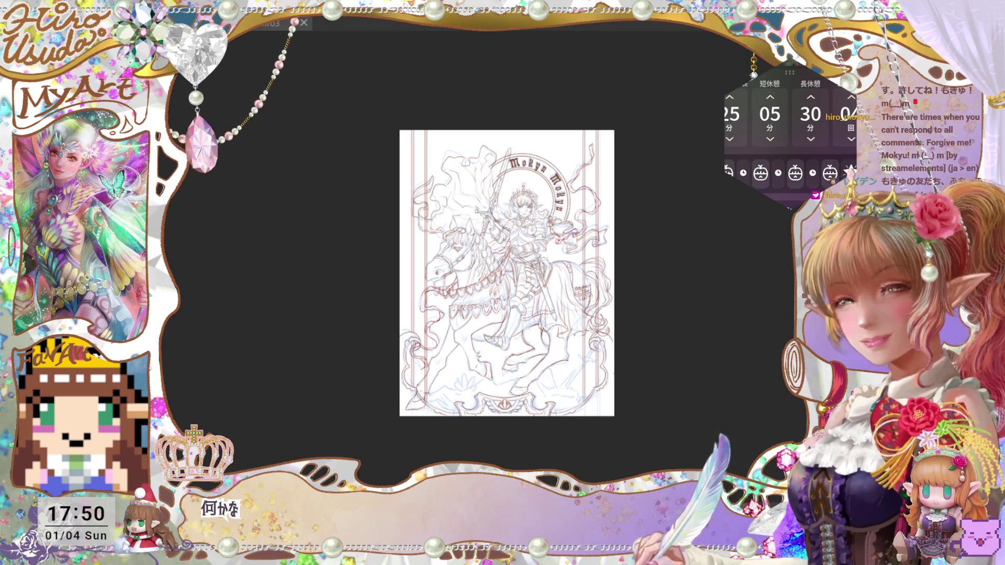
{"action": "key", "text": "ctrl+plus"}
{"action": "left_click_drag", "start_coordinate": [756, 322], "coordinate": [744, 346]}
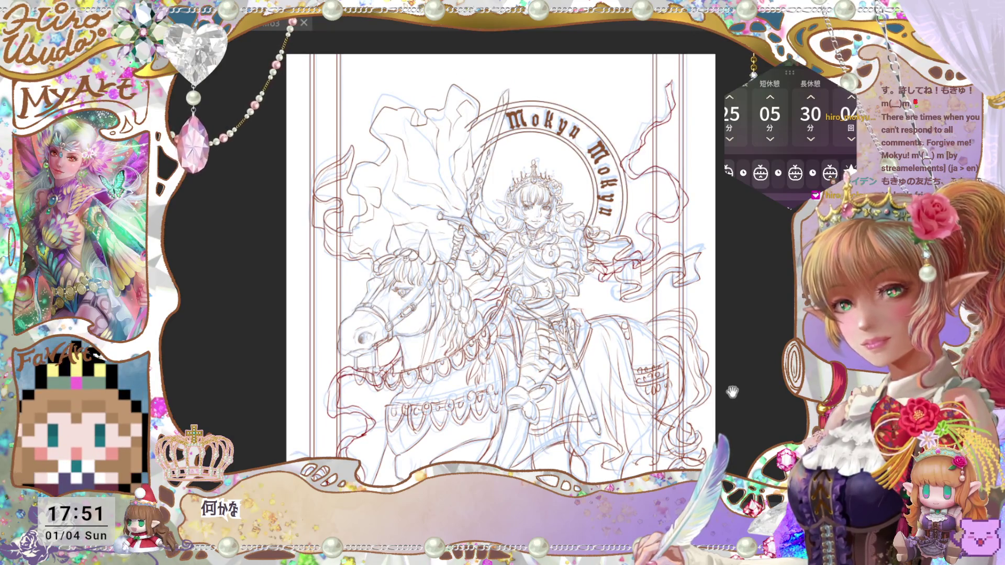
{"action": "left_click_drag", "start_coordinate": [732, 391], "coordinate": [733, 380]}
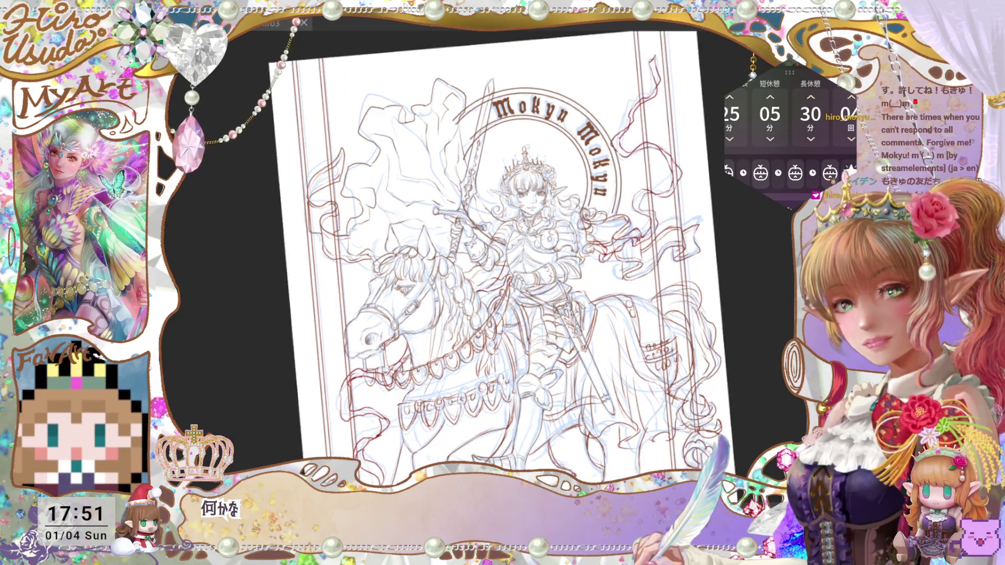
{"action": "key", "text": "ctrl+minus"}
{"action": "key", "text": "ctrl+plus"}
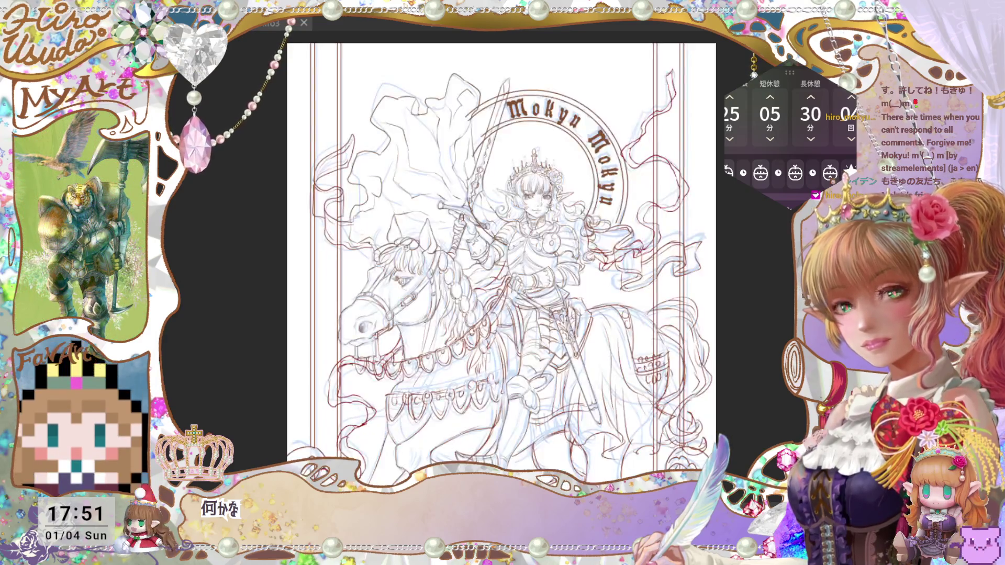
{"action": "left_click_drag", "start_coordinate": [700, 379], "coordinate": [701, 373]}
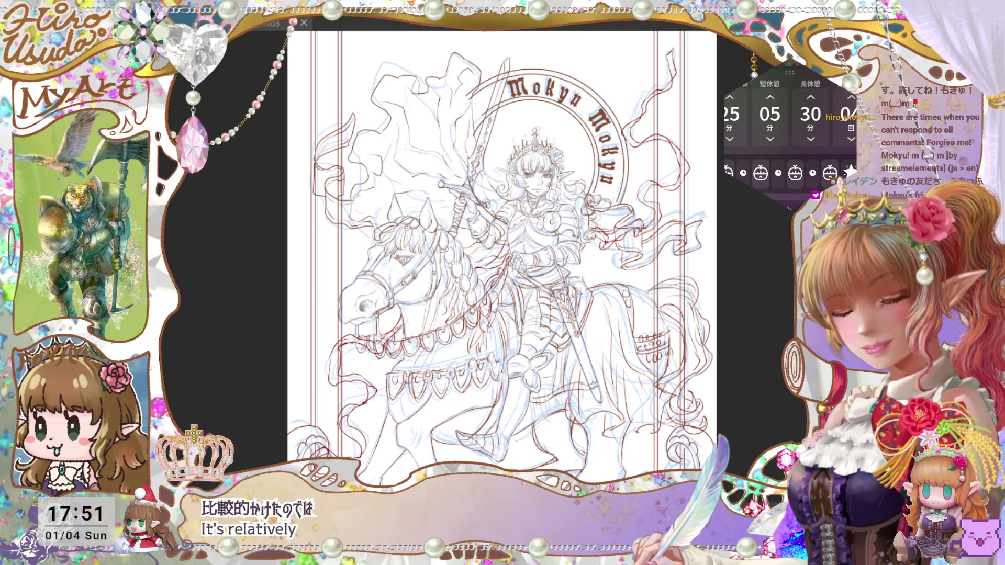
{"action": "key", "text": "ctrl+plus"}
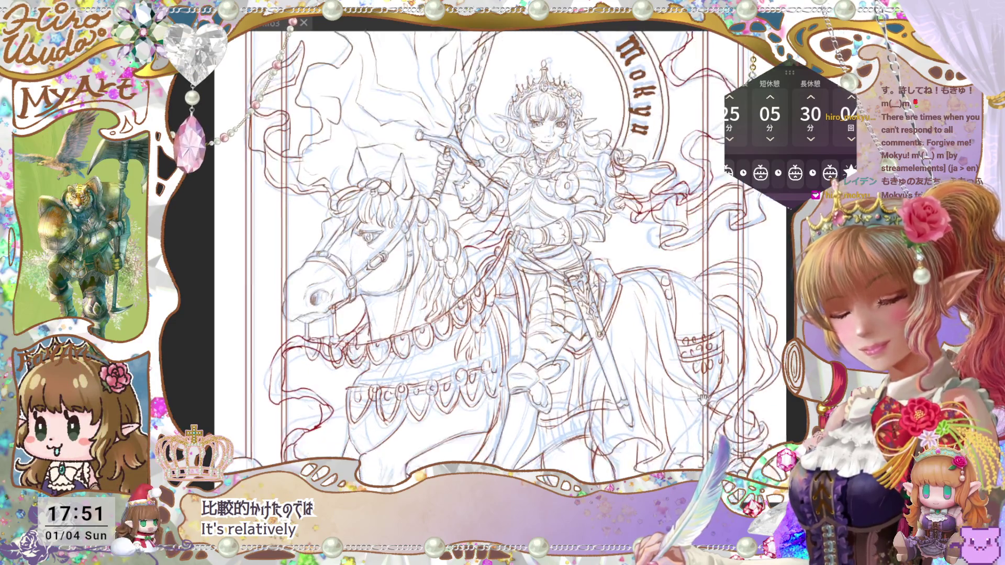
{"action": "key", "text": "ctrl+plus"}
{"action": "key", "text": "ctrl+plus"}
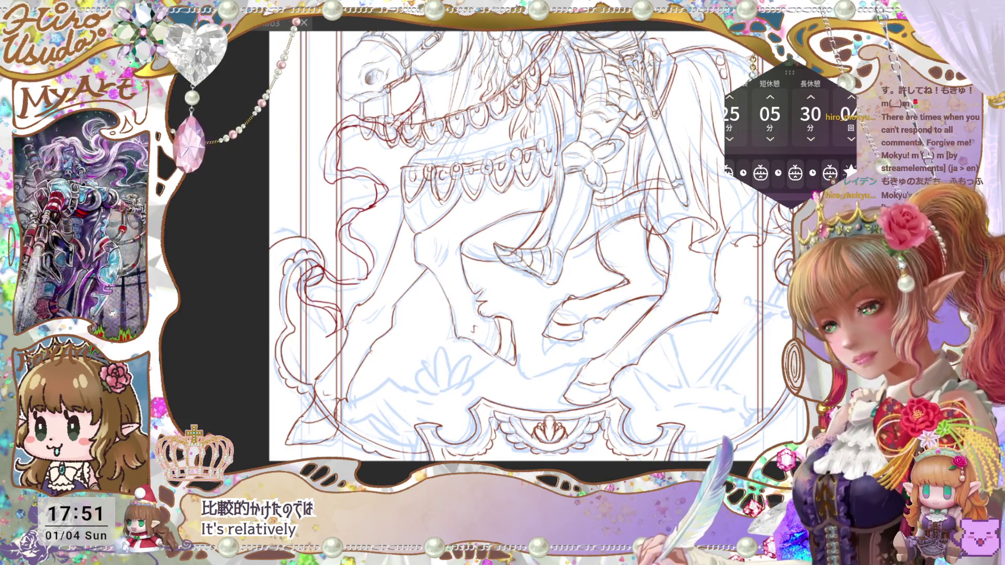
{"action": "left_click_drag", "start_coordinate": [512, 364], "coordinate": [518, 369]}
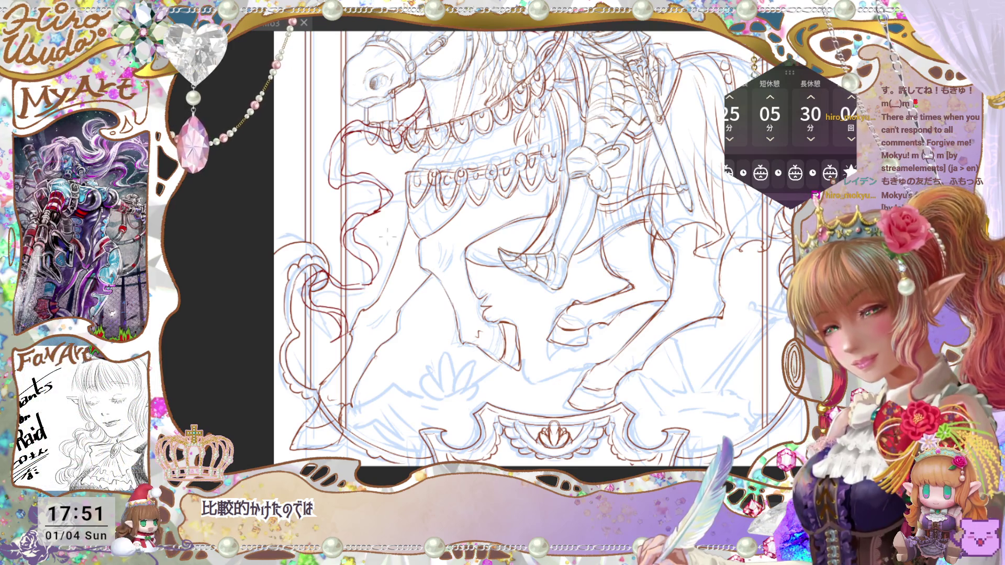
Ink several short grass blades below the horse and along the bottom-left ground
{"action": "left_click_drag", "start_coordinate": [388, 237], "coordinate": [425, 224]}
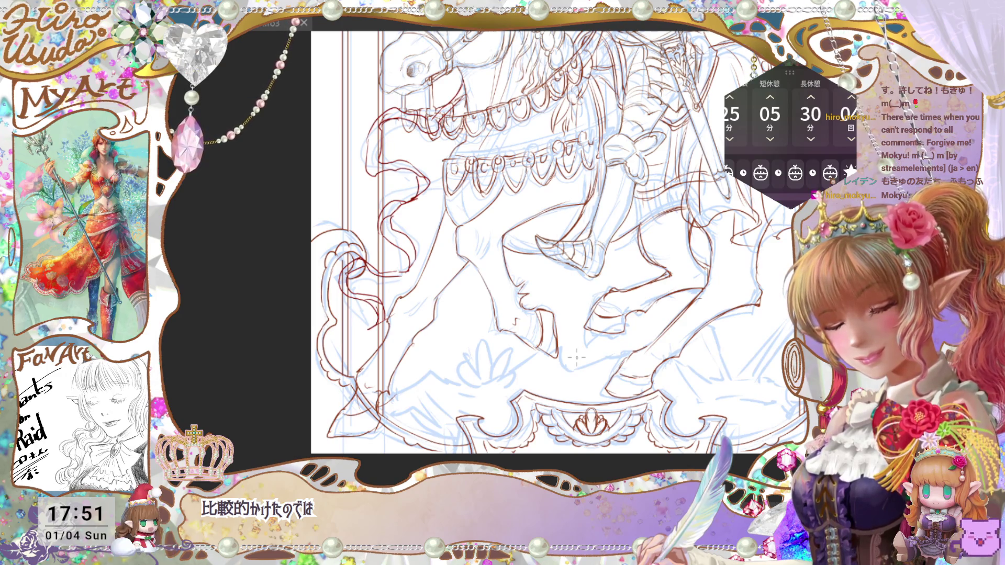
{"action": "left_click_drag", "start_coordinate": [376, 407], "coordinate": [396, 394]}
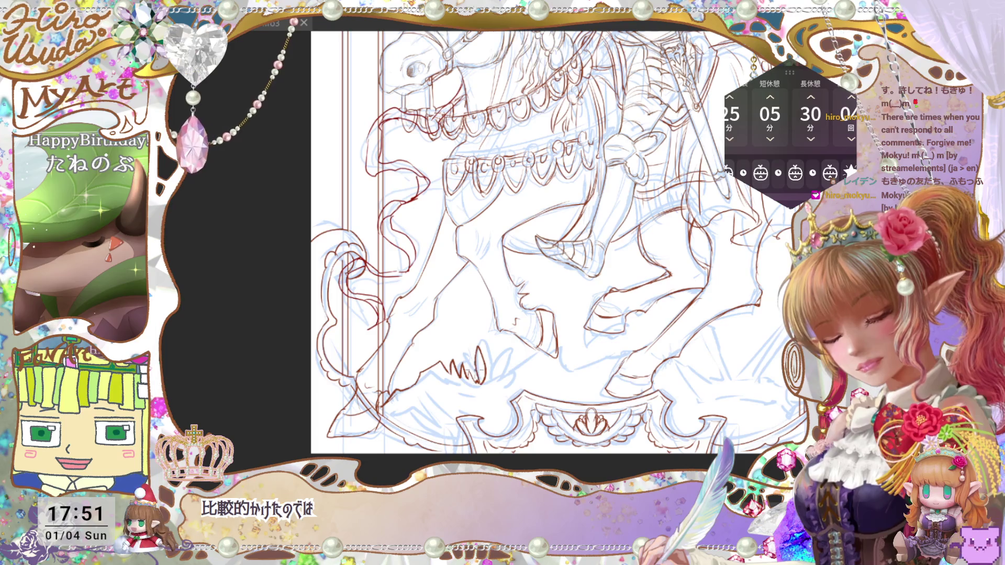
{"action": "left_click_drag", "start_coordinate": [470, 381], "coordinate": [478, 354]}
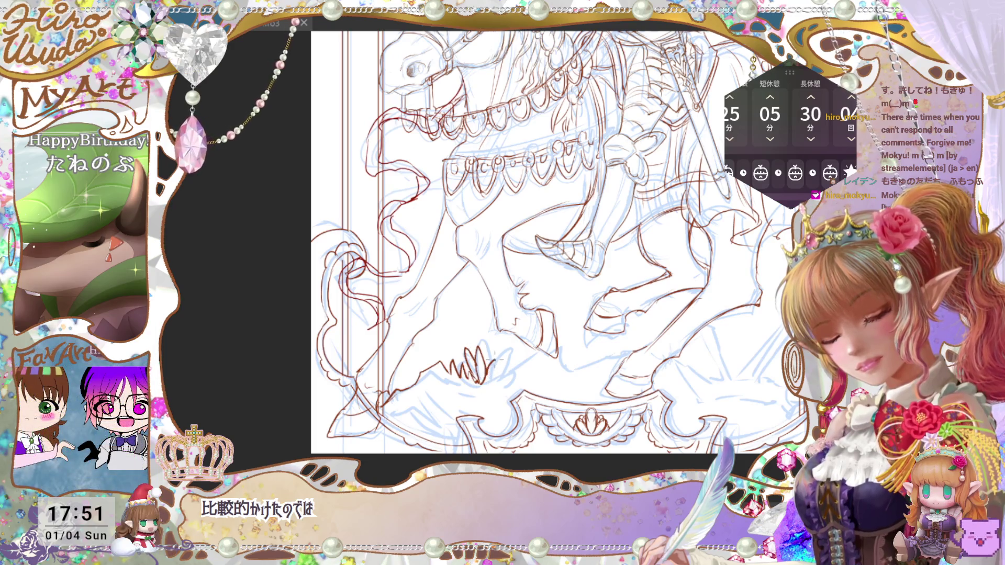
{"action": "left_click_drag", "start_coordinate": [492, 391], "coordinate": [504, 362]}
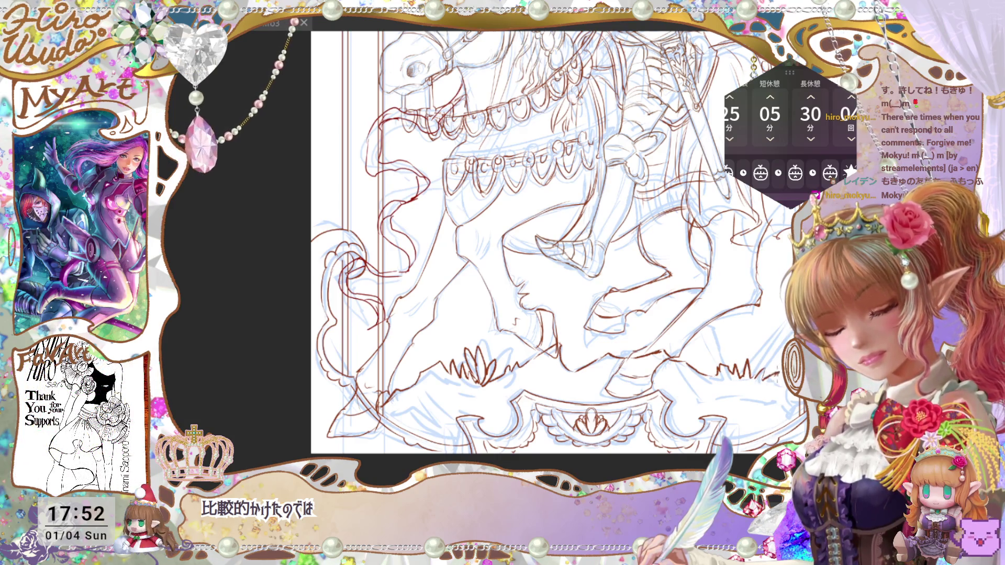
{"action": "scroll", "coordinate": [550, 251], "scroll_direction": "up", "scroll_amount": 2}
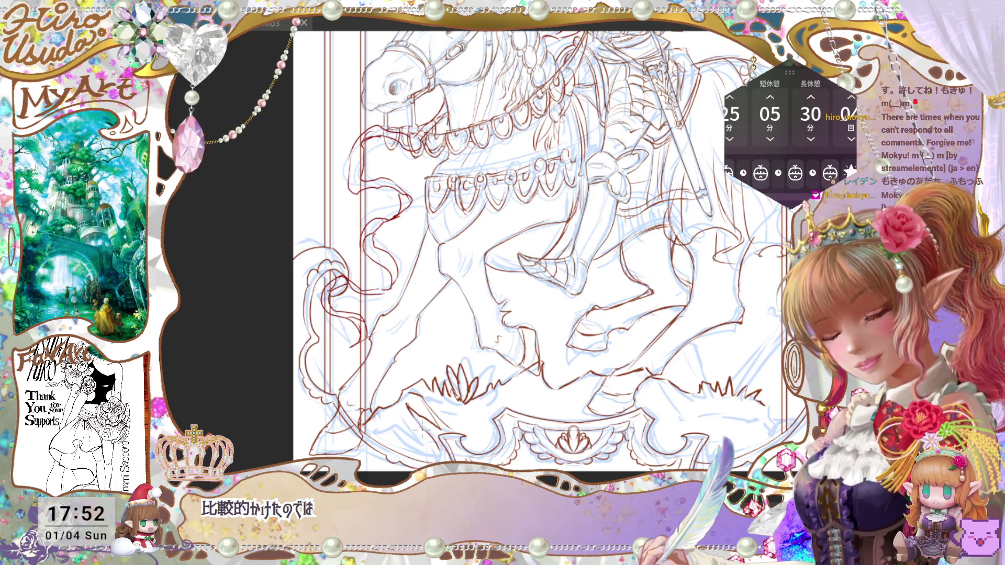
{"action": "left_click_drag", "start_coordinate": [430, 440], "coordinate": [418, 457]}
{"action": "left_click_drag", "start_coordinate": [403, 406], "coordinate": [394, 426]}
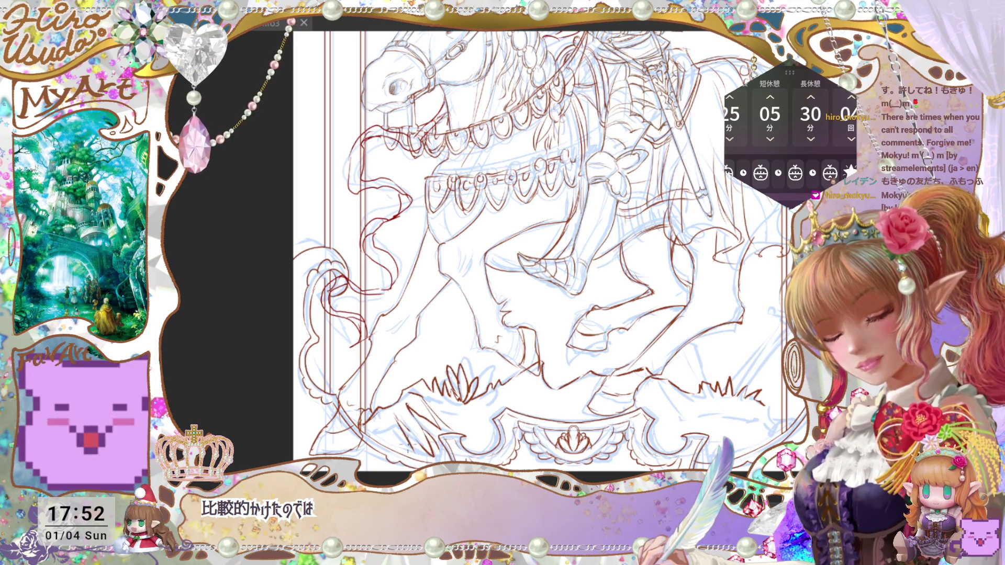
{"action": "mouse_move", "coordinate": [459, 414]}
{"action": "left_mouse_down"}
{"action": "mouse_move", "coordinate": [443, 432]}
{"action": "mouse_move", "coordinate": [467, 443]}
{"action": "left_mouse_up"}
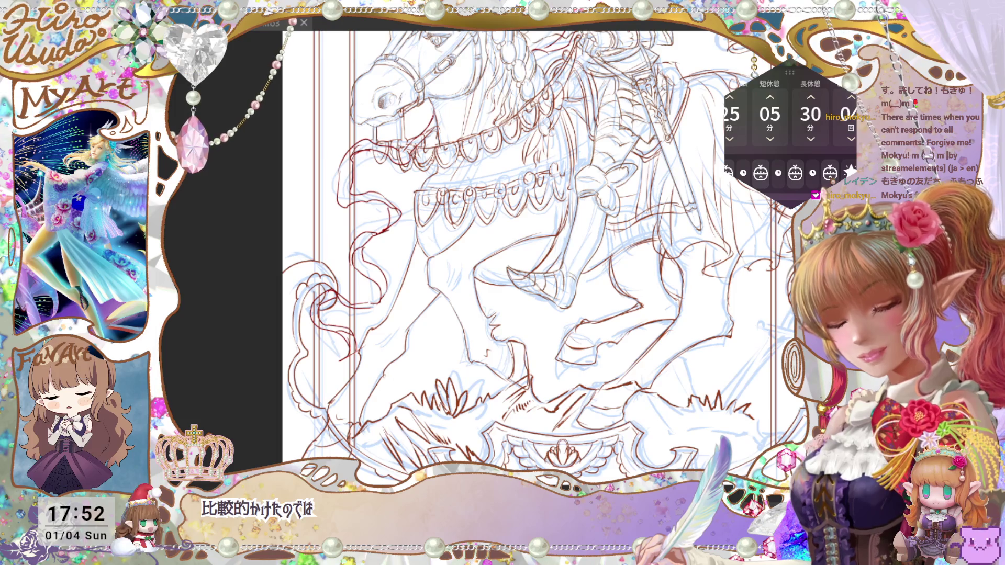
{"action": "key", "text": "ctrl+0"}
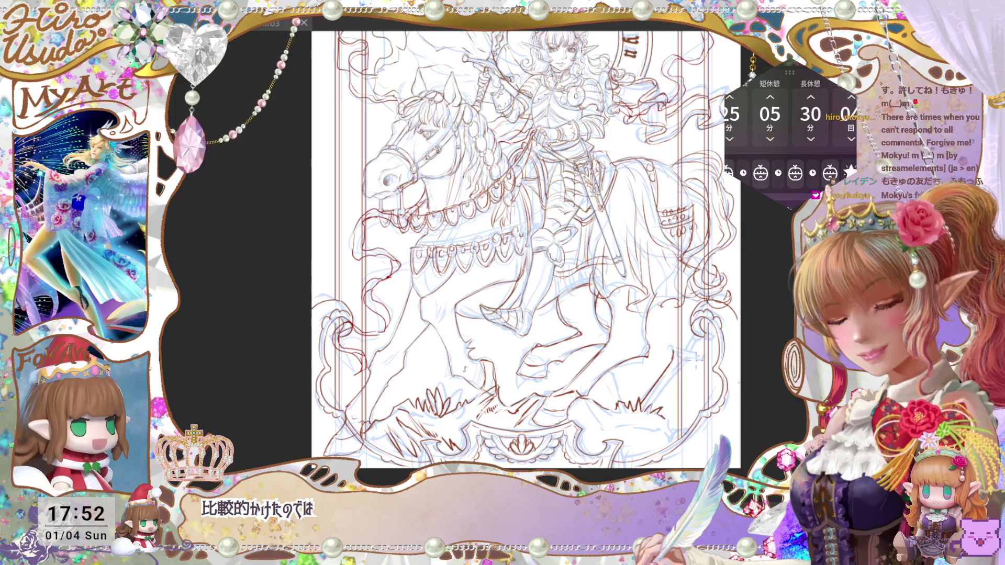
Draw a sword lying in the grass beside the horse's hind leg
{"action": "left_click_drag", "start_coordinate": [684, 365], "coordinate": [643, 412]}
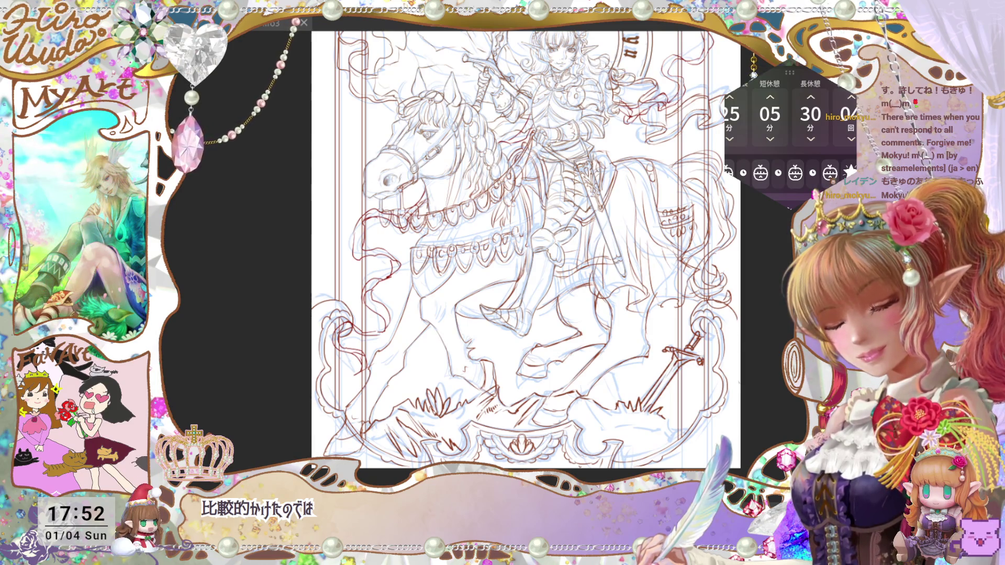
{"action": "key", "text": "ctrl+minus"}
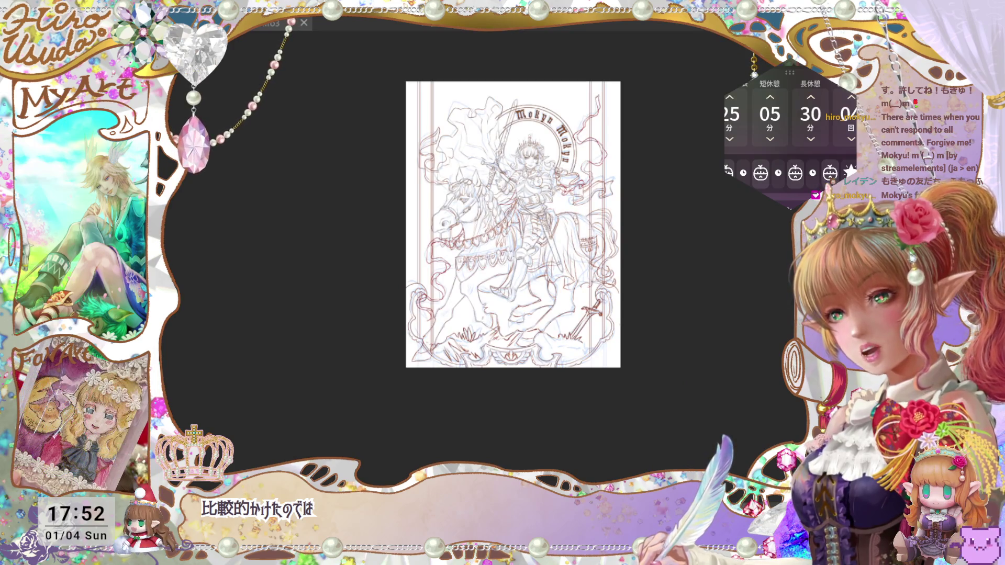
Zoom in on the ground and ink more small grass tufts
{"action": "left_click_drag", "start_coordinate": [633, 358], "coordinate": [635, 375]}
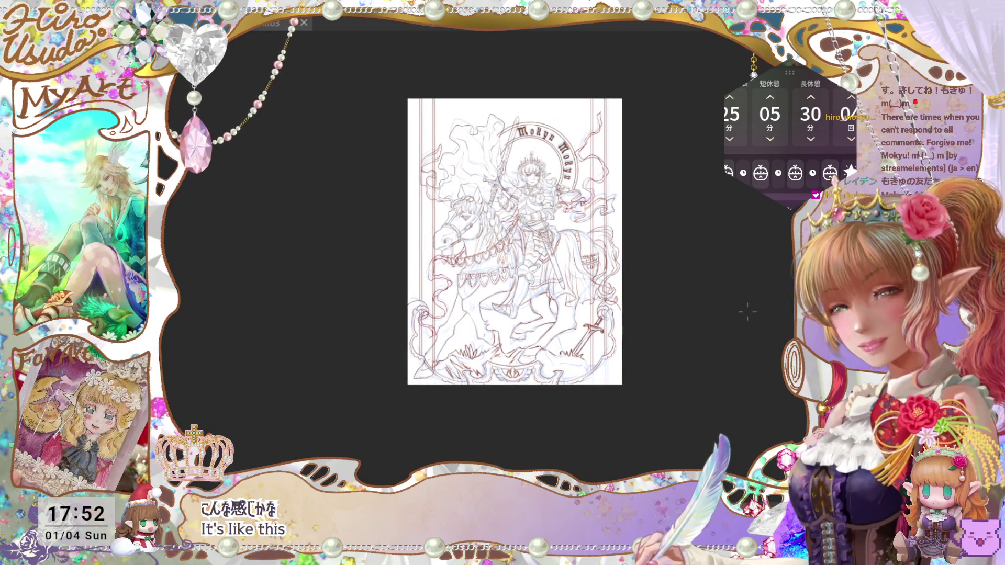
{"action": "key", "text": "ctrl+plus"}
{"action": "key", "text": "ctrl+plus"}
{"action": "key", "text": "ctrl+plus"}
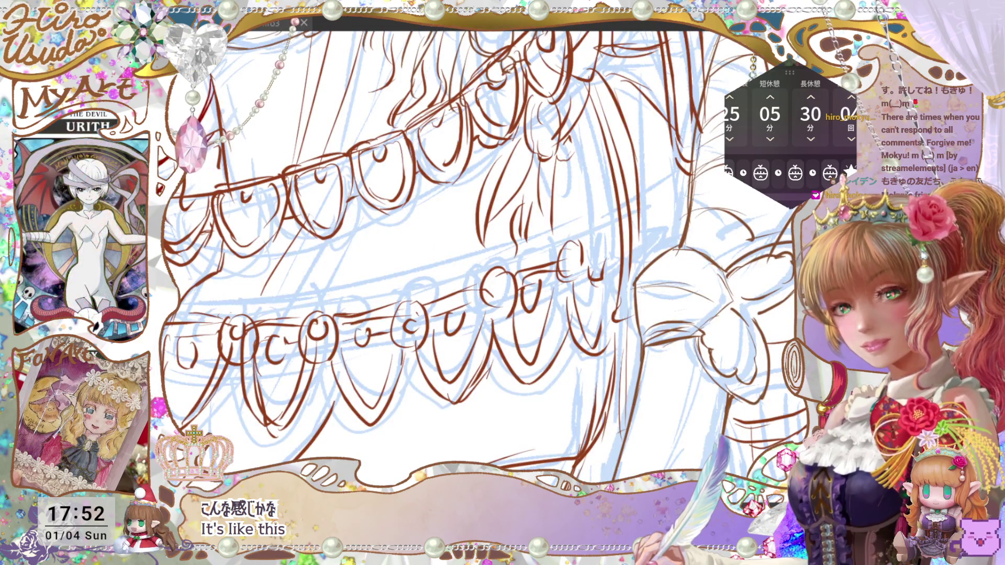
{"action": "key", "text": "ctrl+minus"}
{"action": "key", "text": "ctrl+minus"}
{"action": "key", "text": "ctrl+minus"}
{"action": "key", "text": "ctrl+minus"}
{"action": "key", "text": "ctrl+plus"}
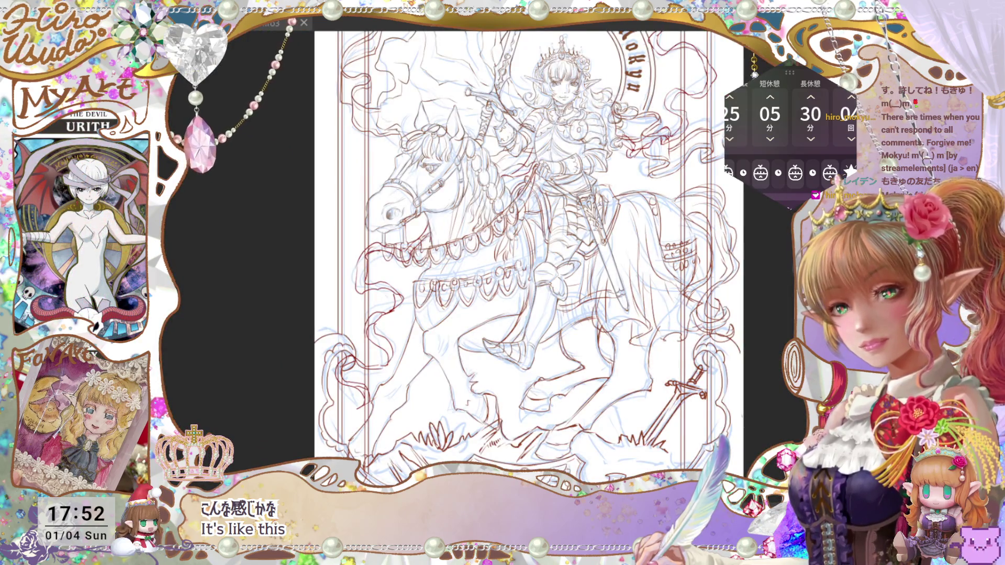
{"action": "left_click_drag", "start_coordinate": [627, 455], "coordinate": [616, 442]}
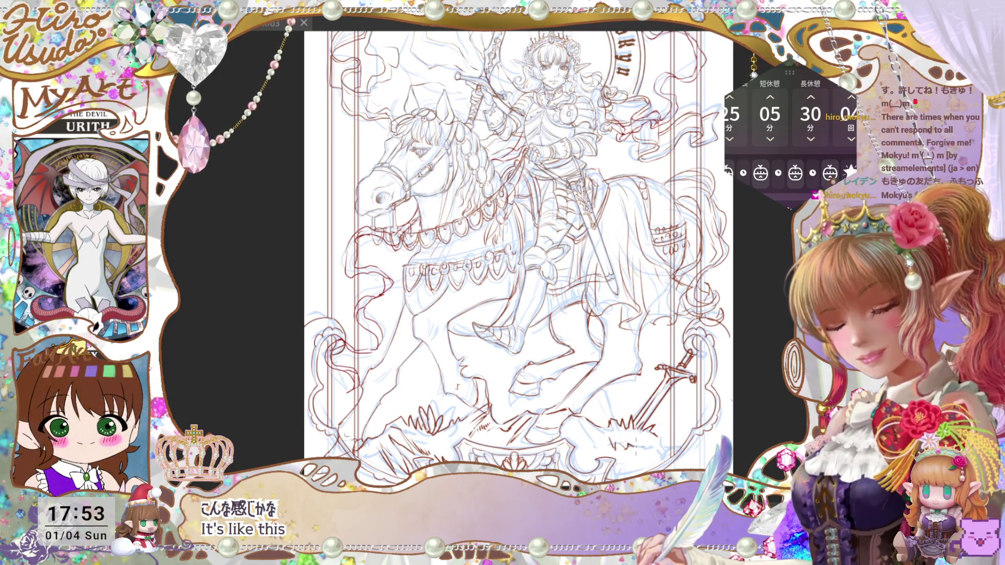
{"action": "left_click_drag", "start_coordinate": [643, 450], "coordinate": [655, 440]}
{"action": "left_click_drag", "start_coordinate": [645, 458], "coordinate": [656, 437]}
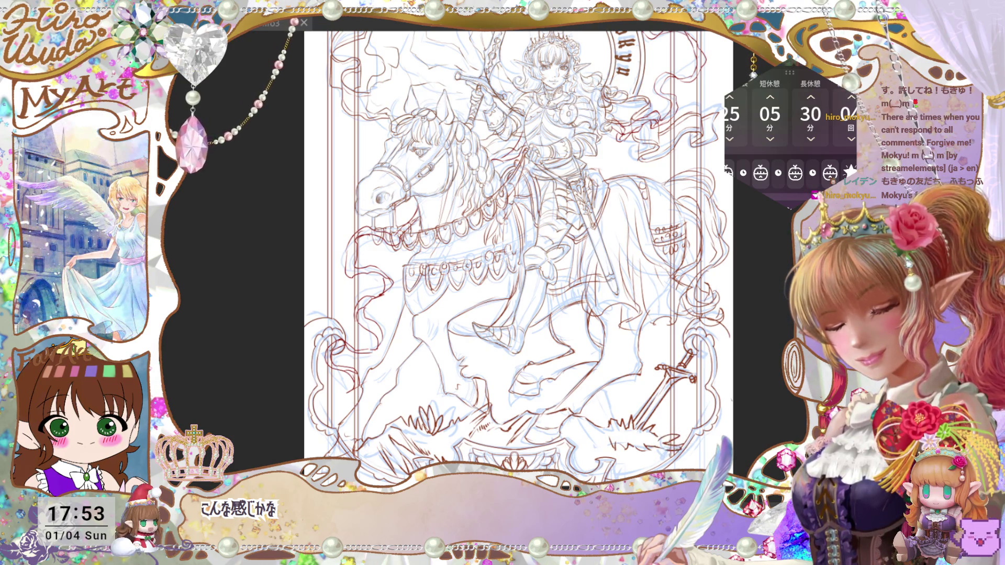
{"action": "mouse_move", "coordinate": [598, 428]}
{"action": "left_mouse_down"}
{"action": "mouse_move", "coordinate": [589, 398]}
{"action": "mouse_move", "coordinate": [609, 411]}
{"action": "left_mouse_up"}
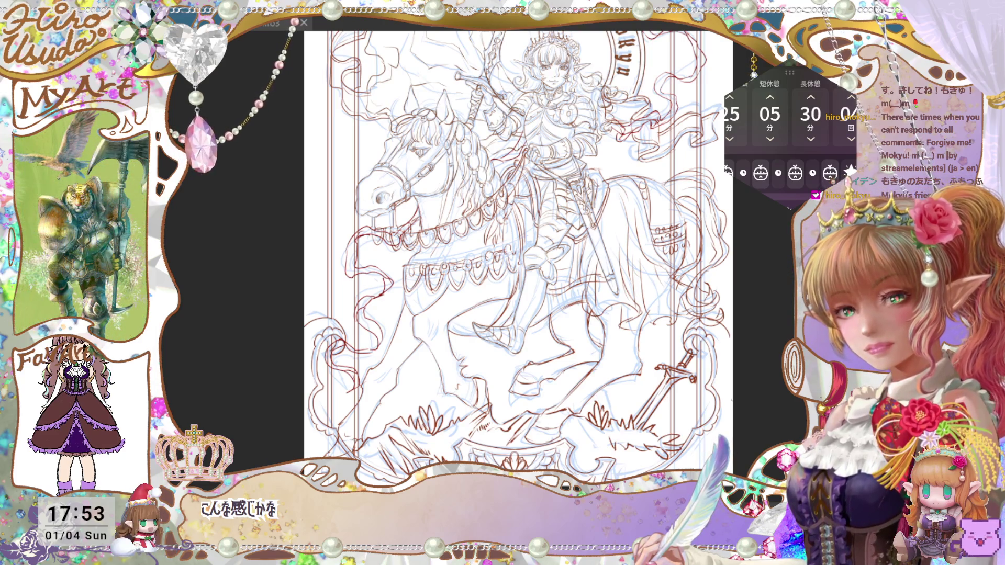
Hide the light-blue rough sketch so only the brown line art shows
{"action": "key", "text": "h"}
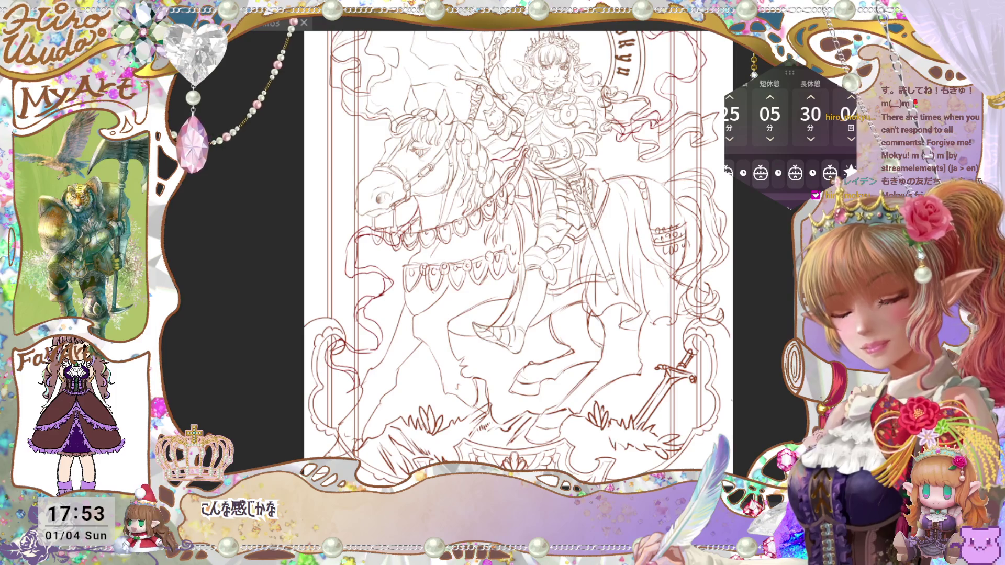
{"action": "key", "text": "ctrl+0"}
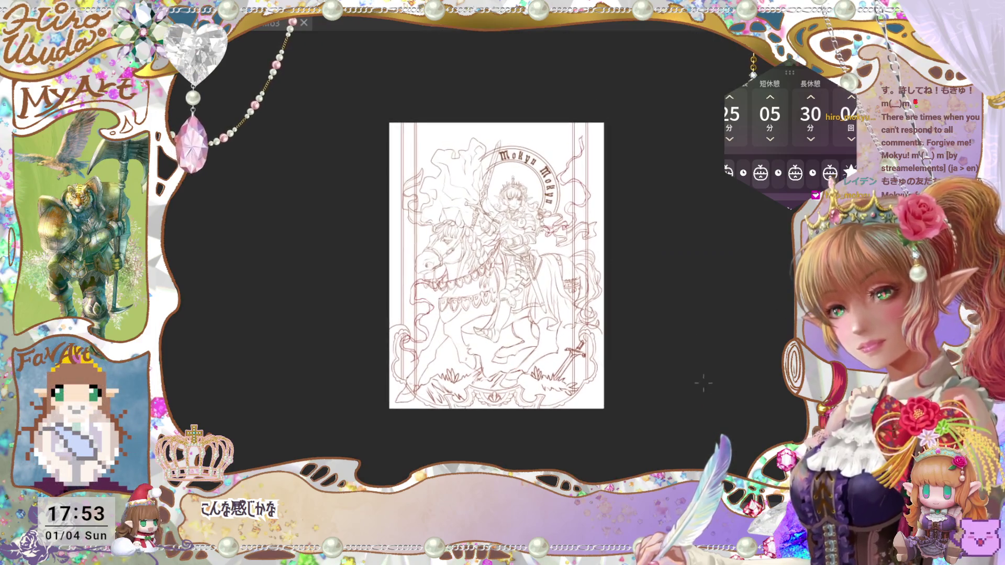
{"action": "key", "text": "ctrl+t"}
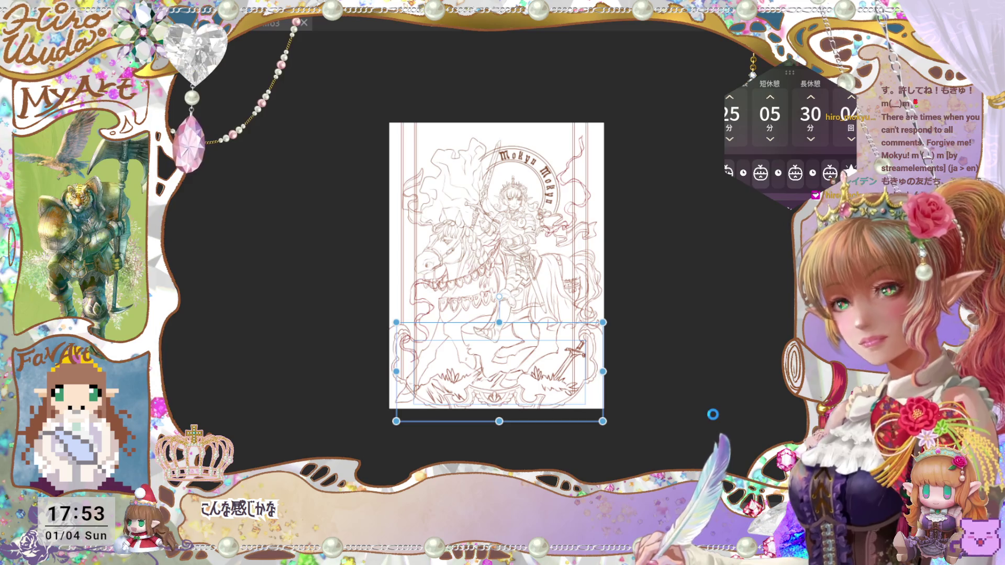
Commit the transform, save the brown knight-and-horse line art, and zoom in on the rider
{"action": "key", "text": "Return"}
{"action": "key", "text": "ctrl+s"}
{"action": "key", "text": "ctrl+plus"}
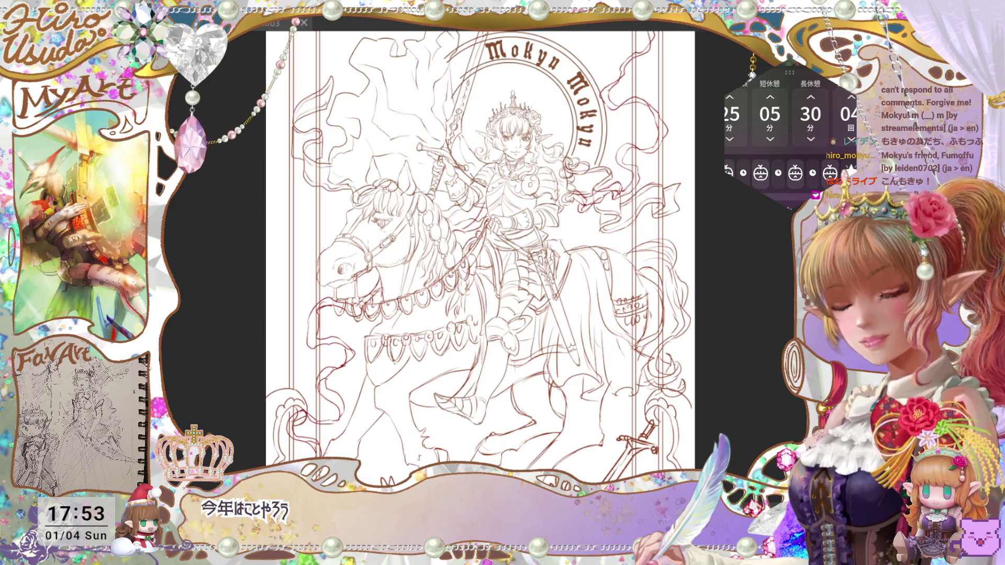
Retrace the small star above the Mokyu Mokyu halo more boldly
{"action": "key", "text": "ctrl+0"}
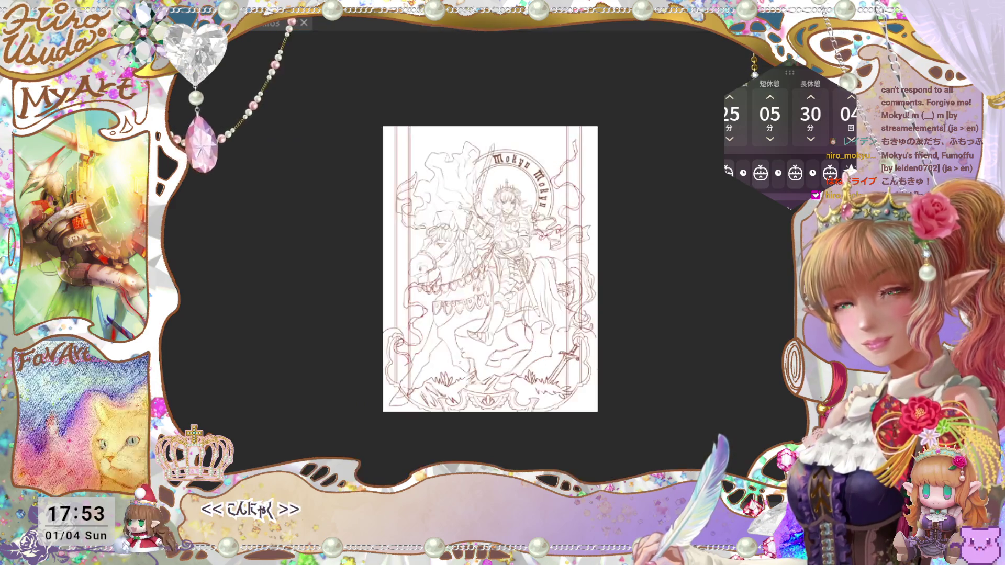
{"action": "key", "text": "ctrl+alt+0"}
{"action": "left_click_drag", "start_coordinate": [471, 251], "coordinate": [457, 284]}
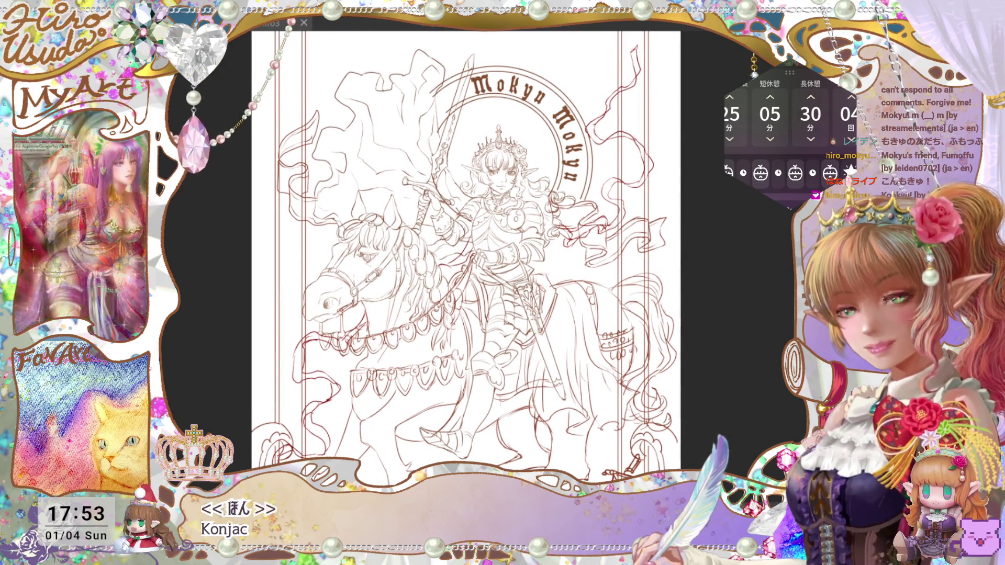
{"action": "key", "text": "ctrl+plus"}
{"action": "key", "text": "ctrl+plus"}
{"action": "key", "text": "ctrl+plus"}
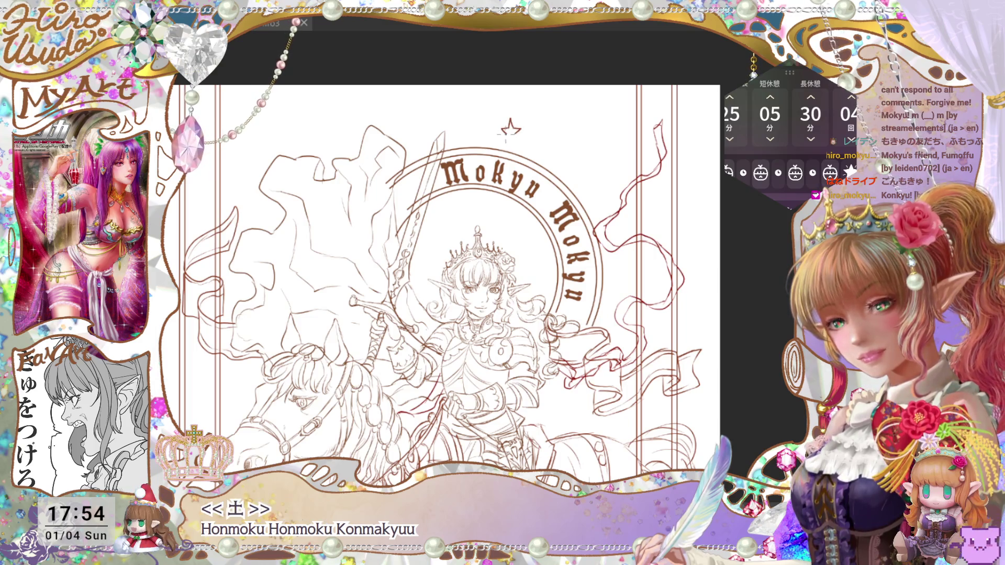
{"action": "left_click_drag", "start_coordinate": [514, 138], "coordinate": [520, 134]}
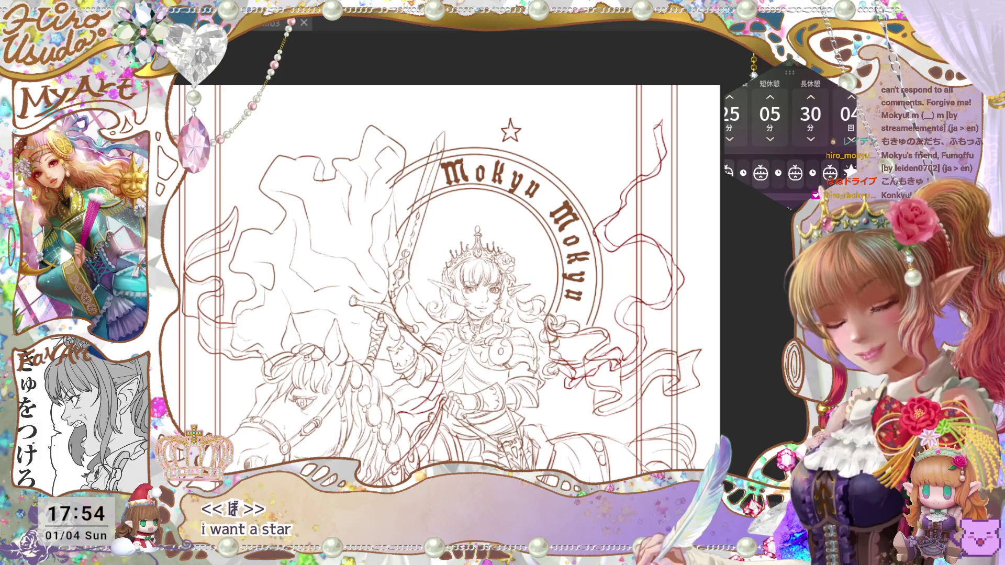
Undo the star so the top of the halo arc is clear, centring the halo
{"action": "key", "text": "ctrl+minus"}
{"action": "key", "text": "ctrl+minus"}
{"action": "key", "text": "ctrl+plus"}
{"action": "key", "text": "ctrl+plus"}
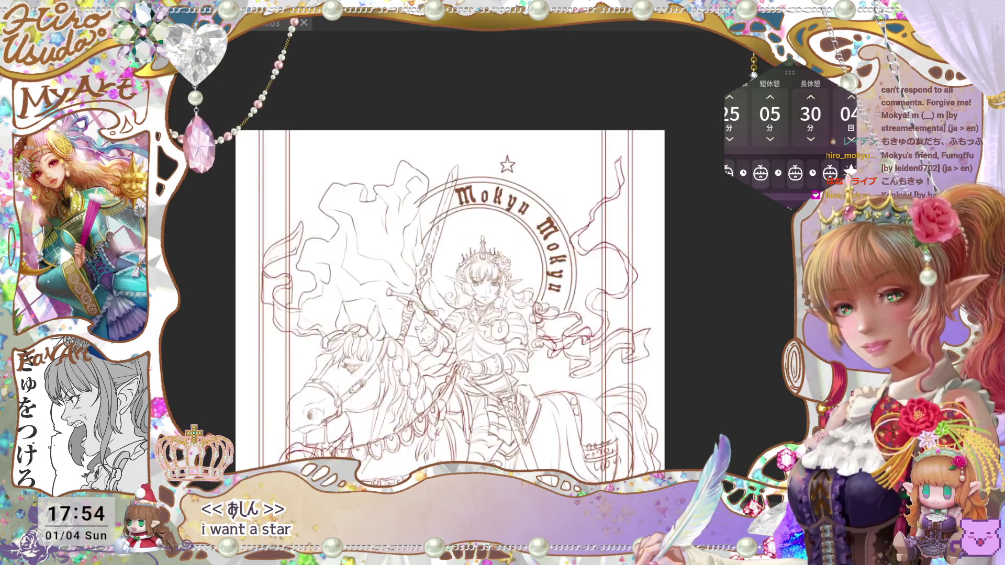
{"action": "key", "text": "ctrl+z"}
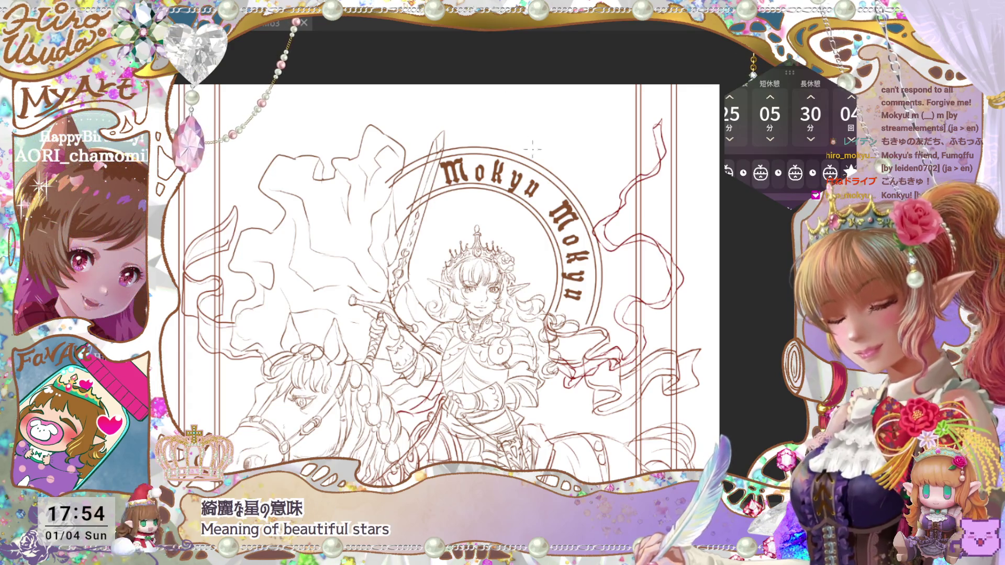
{"action": "left_click_drag", "start_coordinate": [561, 361], "coordinate": [620, 325]}
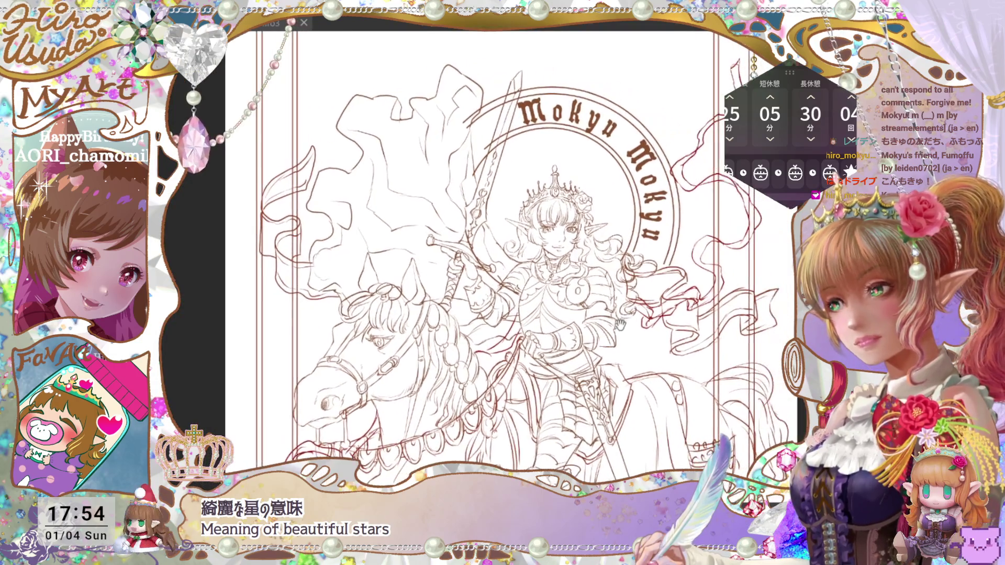
Save the drawing with Ctrl+S
{"action": "key", "text": "ctrl+s"}
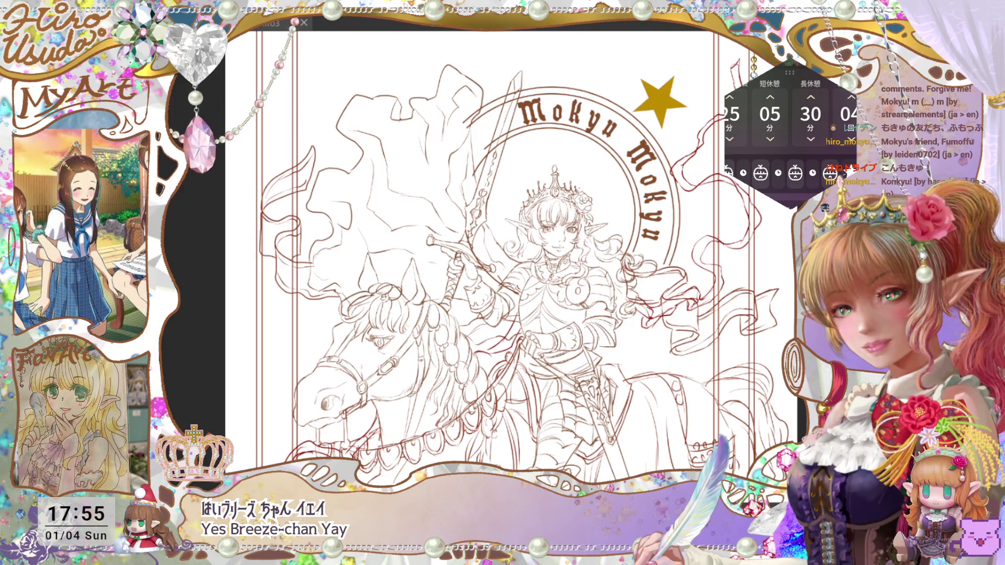
Select the gold star at the top right and rotate it upright
{"action": "key", "text": "ctrl+t"}
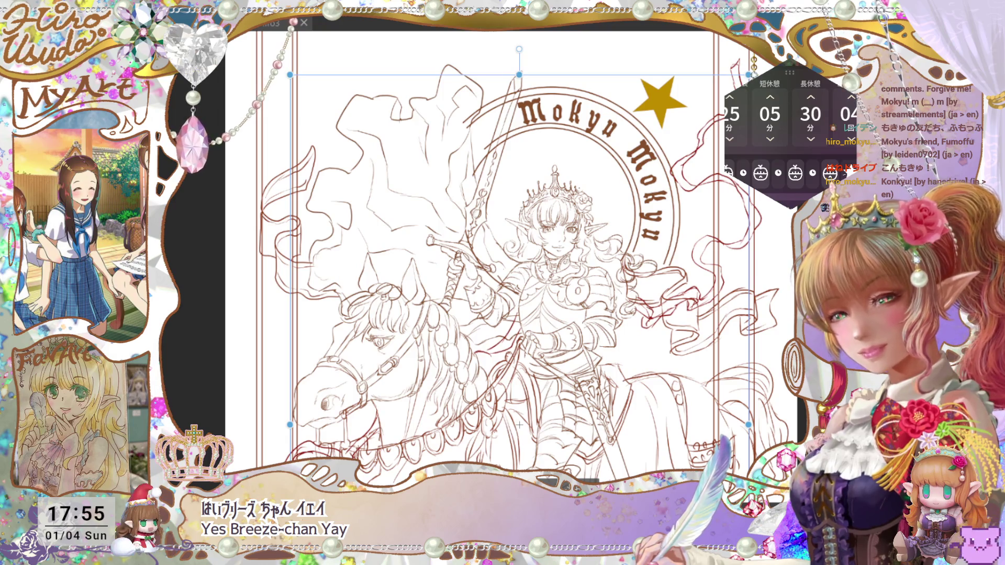
{"action": "key", "text": "Return"}
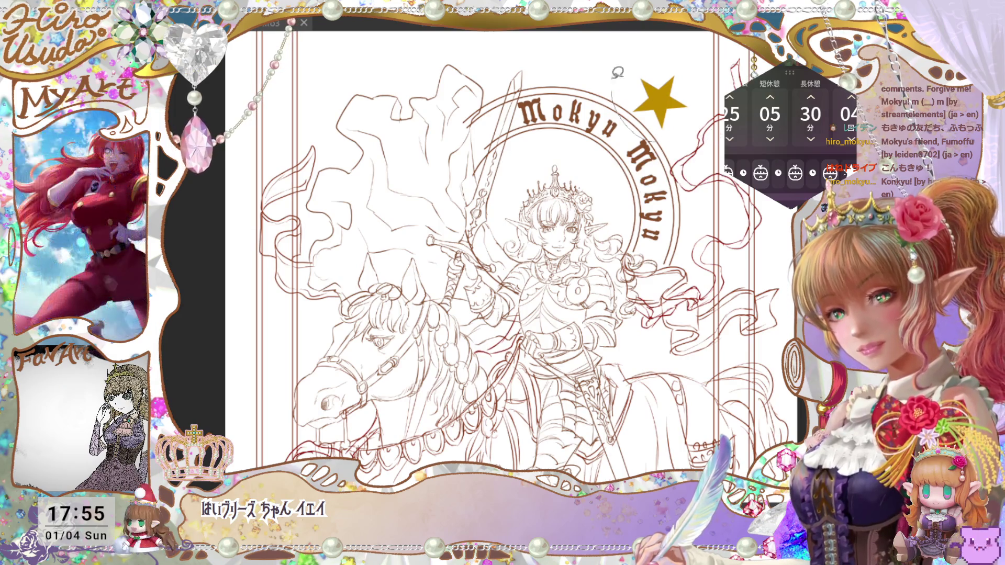
{"action": "left_click_drag", "start_coordinate": [617, 72], "coordinate": [709, 111]}
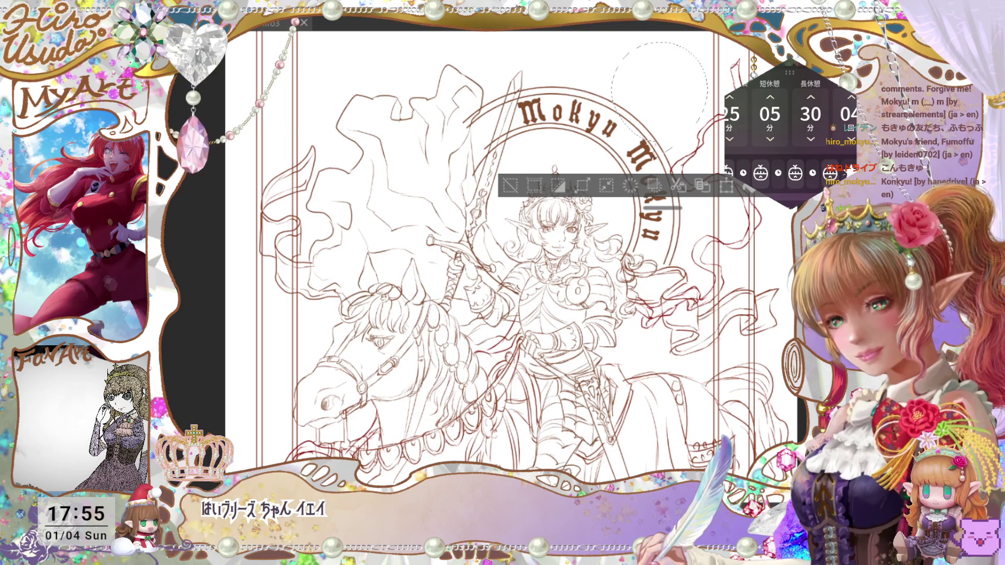
{"action": "key", "text": "ctrl+t"}
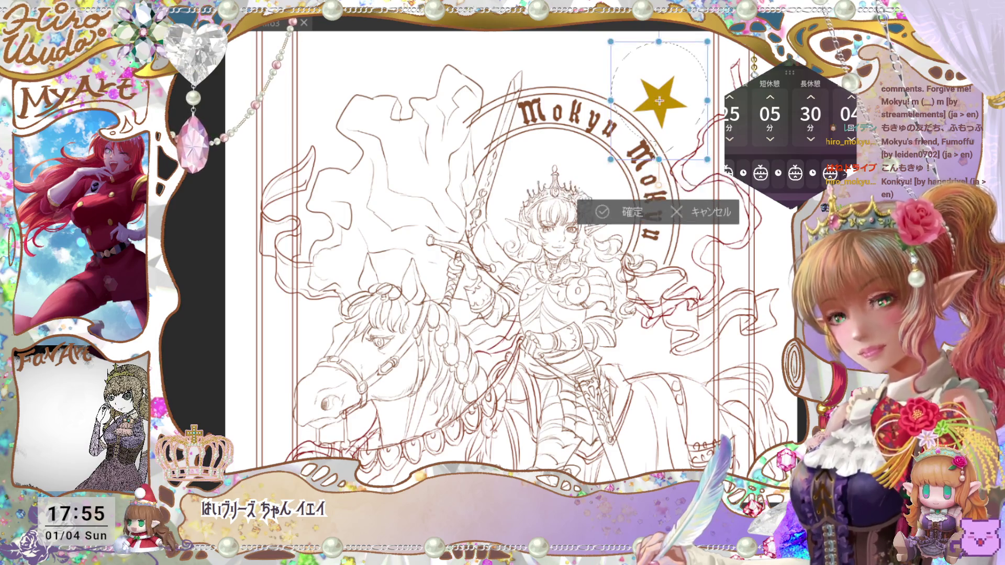
{"action": "mouse_move", "coordinate": [717, 164]}
{"action": "left_mouse_down"}
{"action": "mouse_move", "coordinate": [652, 183]}
{"action": "mouse_move", "coordinate": [707, 146]}
{"action": "mouse_move", "coordinate": [705, 116]}
{"action": "left_mouse_up"}
{"action": "left_click", "coordinate": [621, 187]}
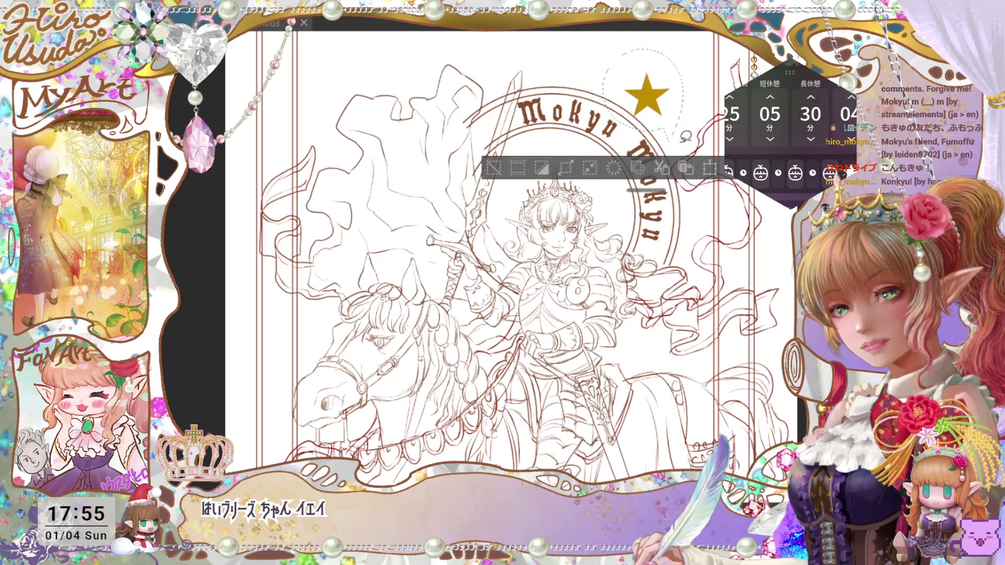
Nudge the gold star into place beside the right end of the arc, then deselect it
{"action": "key", "text": "ctrl+t"}
{"action": "left_click_drag", "start_coordinate": [666, 99], "coordinate": [675, 99]}
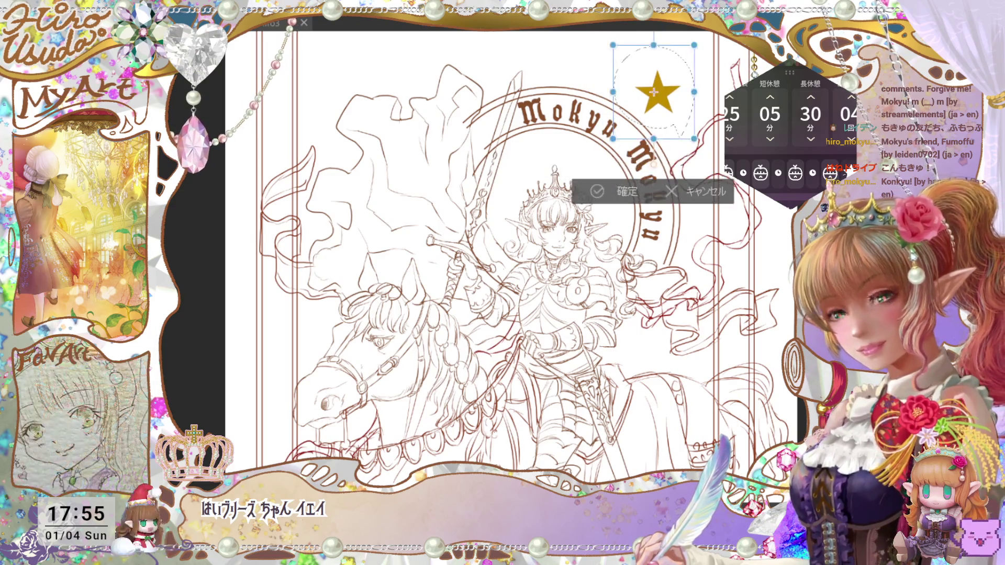
{"action": "key", "text": "Return"}
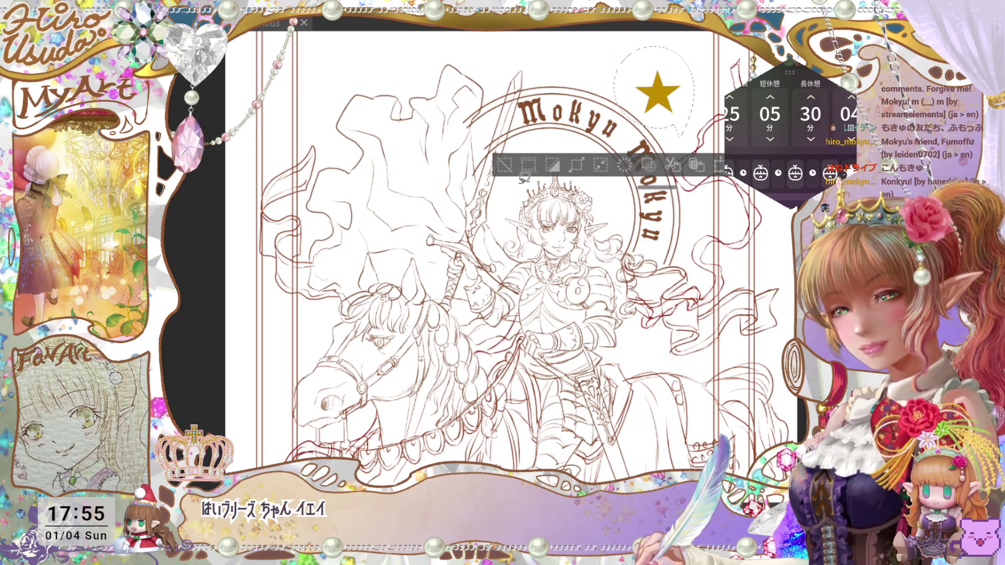
{"action": "key", "text": "ctrl+t"}
{"action": "left_click_drag", "start_coordinate": [657, 166], "coordinate": [648, 160]}
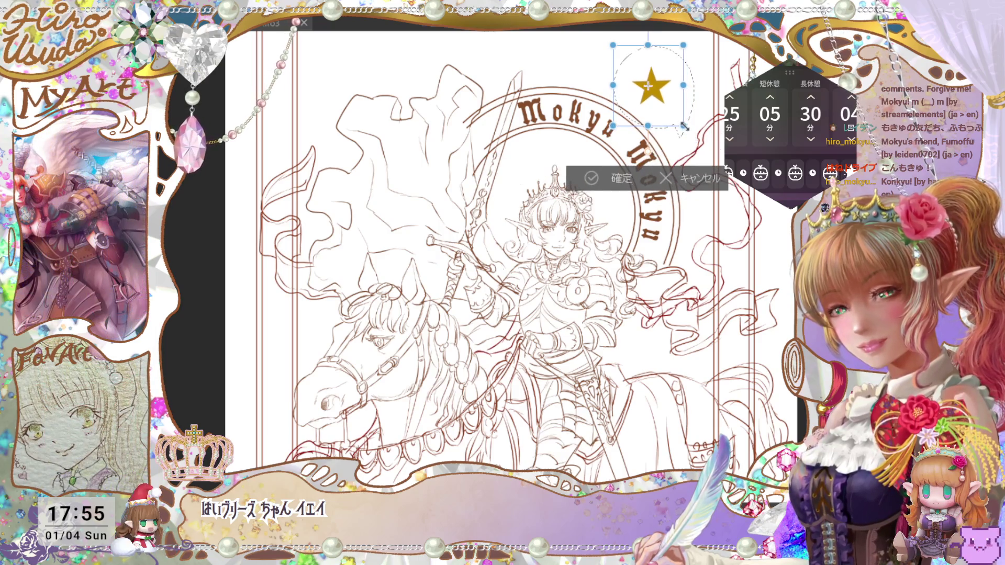
{"action": "left_click", "coordinate": [623, 172]}
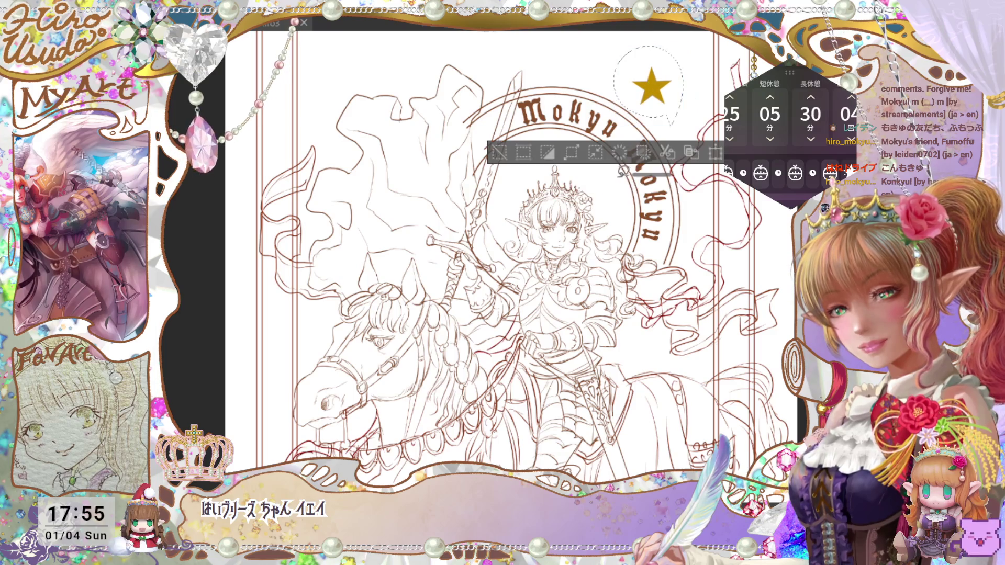
{"action": "left_click", "coordinate": [689, 151]}
{"action": "left_click_drag", "start_coordinate": [679, 114], "coordinate": [692, 139]}
{"action": "left_click", "coordinate": [637, 214]}
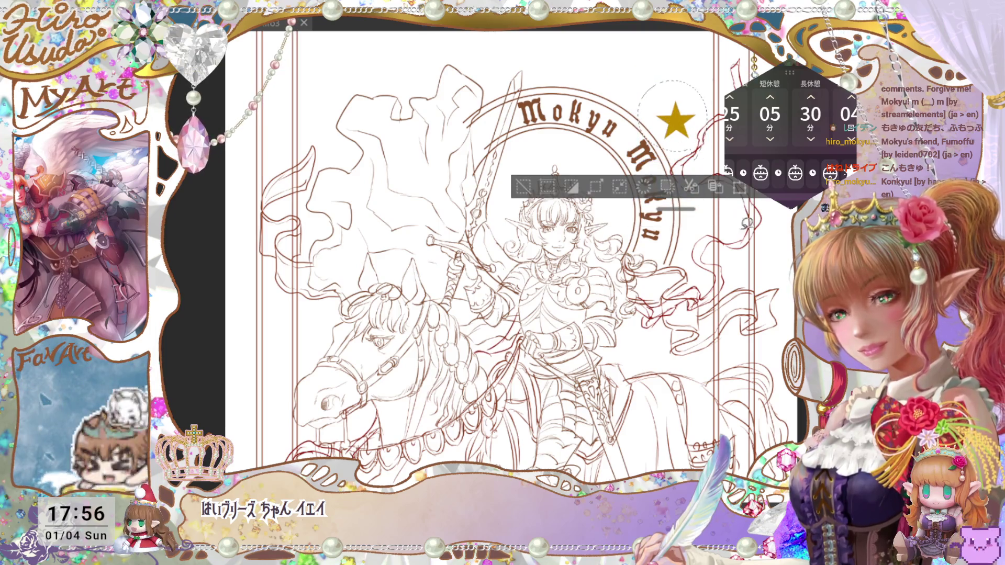
{"action": "key", "text": "ctrl+d"}
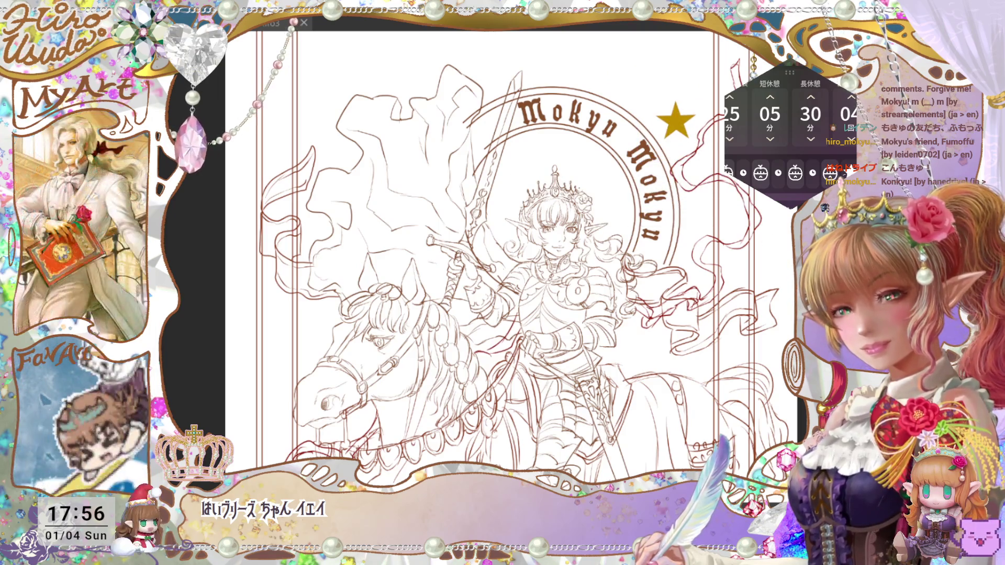
Paste three copies of the star, placing each further up and left along the arc
{"action": "key", "text": "ctrl+c"}
{"action": "key", "text": "ctrl+v"}
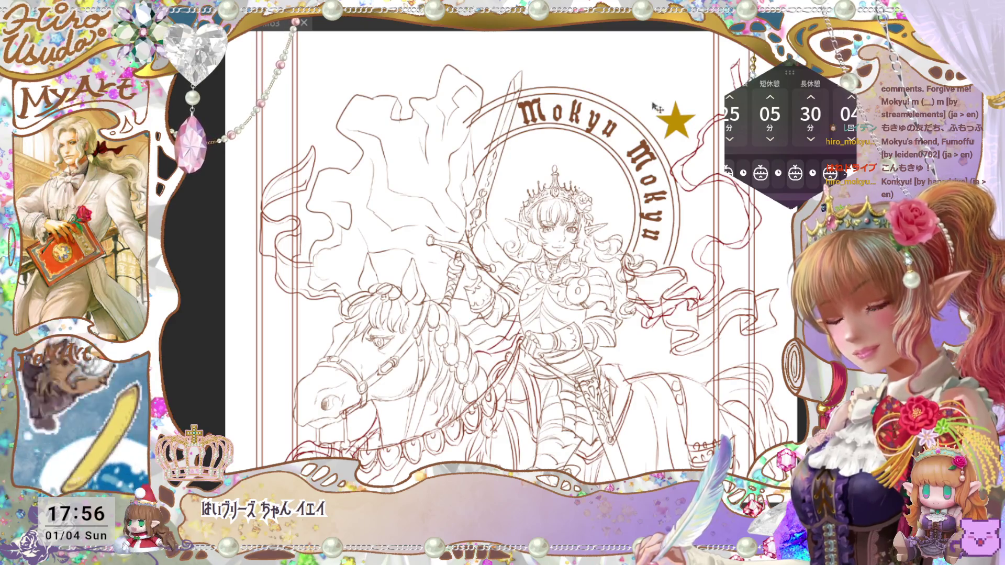
{"action": "left_click_drag", "start_coordinate": [700, 131], "coordinate": [665, 97]}
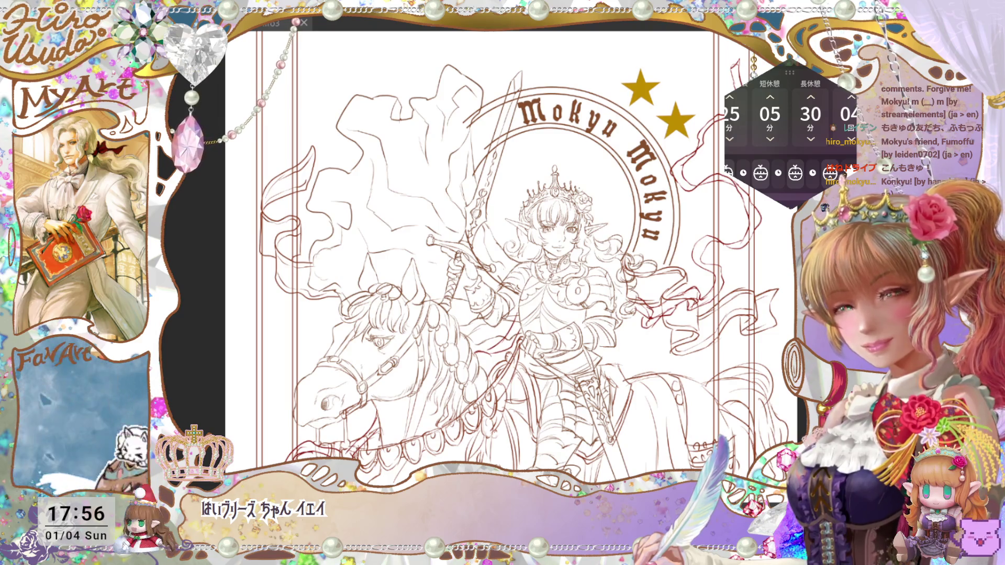
{"action": "key", "text": "ctrl+c"}
{"action": "key", "text": "ctrl+v"}
{"action": "left_click_drag", "start_coordinate": [699, 140], "coordinate": [643, 116]}
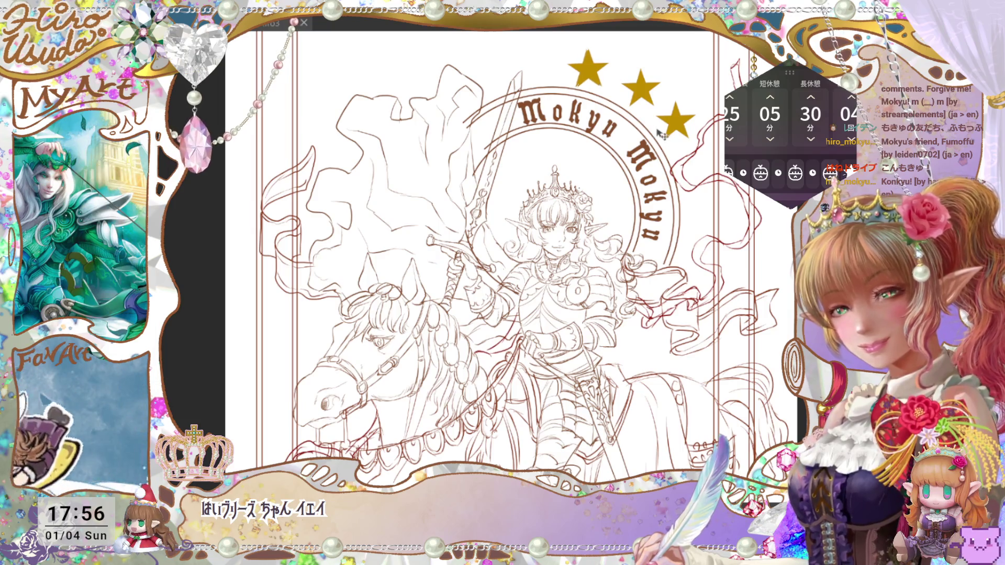
{"action": "key", "text": "ctrl+v"}
{"action": "left_click_drag", "start_coordinate": [655, 133], "coordinate": [607, 133]}
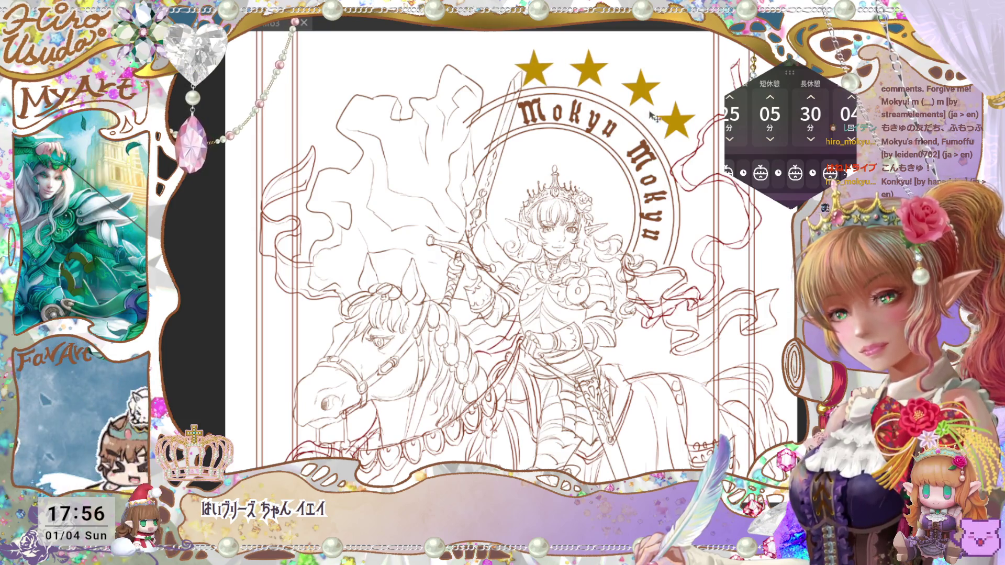
Spread the pasted stars evenly left and down along the top of the halo
{"action": "key", "text": "ctrl+minus"}
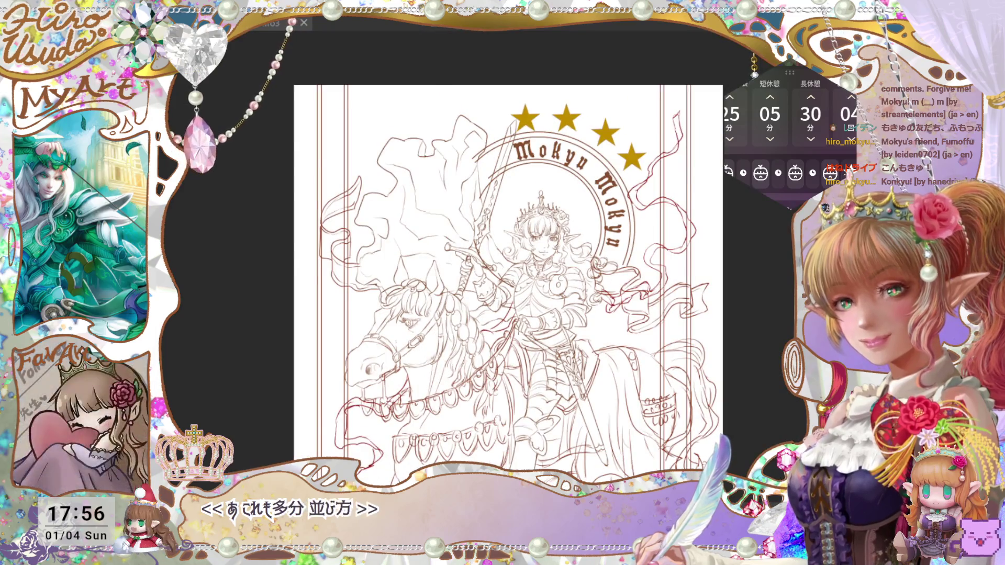
{"action": "key", "text": "ctrl+plus"}
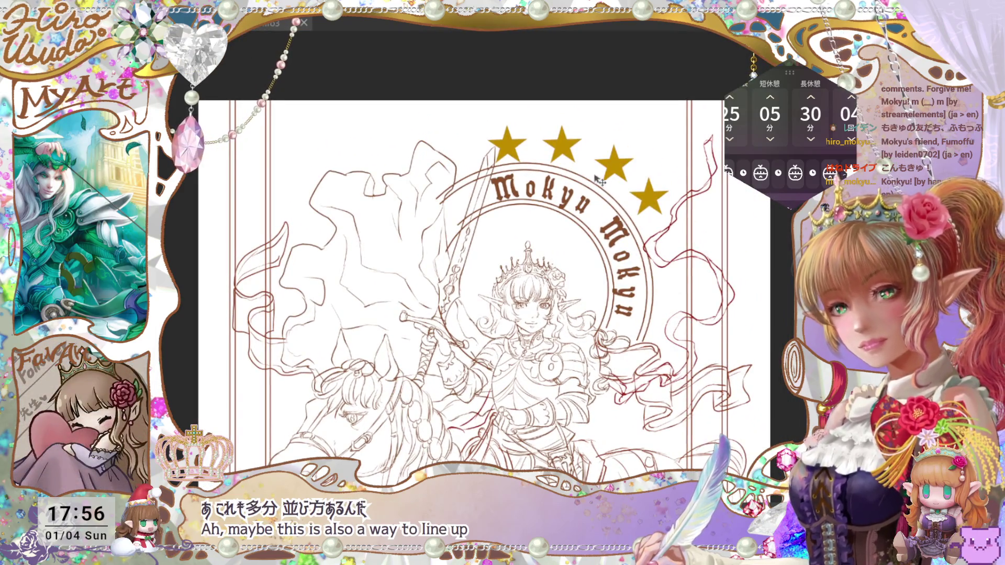
{"action": "mouse_move", "coordinate": [599, 180]}
{"action": "left_mouse_down"}
{"action": "mouse_move", "coordinate": [564, 189]}
{"action": "mouse_move", "coordinate": [534, 155]}
{"action": "left_mouse_up"}
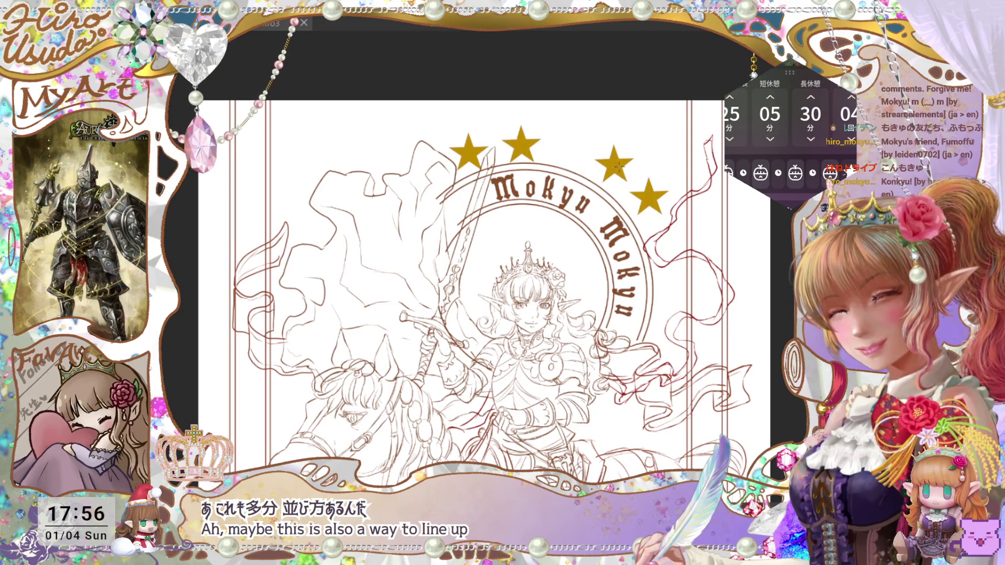
{"action": "left_click_drag", "start_coordinate": [619, 167], "coordinate": [589, 165]}
{"action": "left_click_drag", "start_coordinate": [648, 201], "coordinate": [632, 191]}
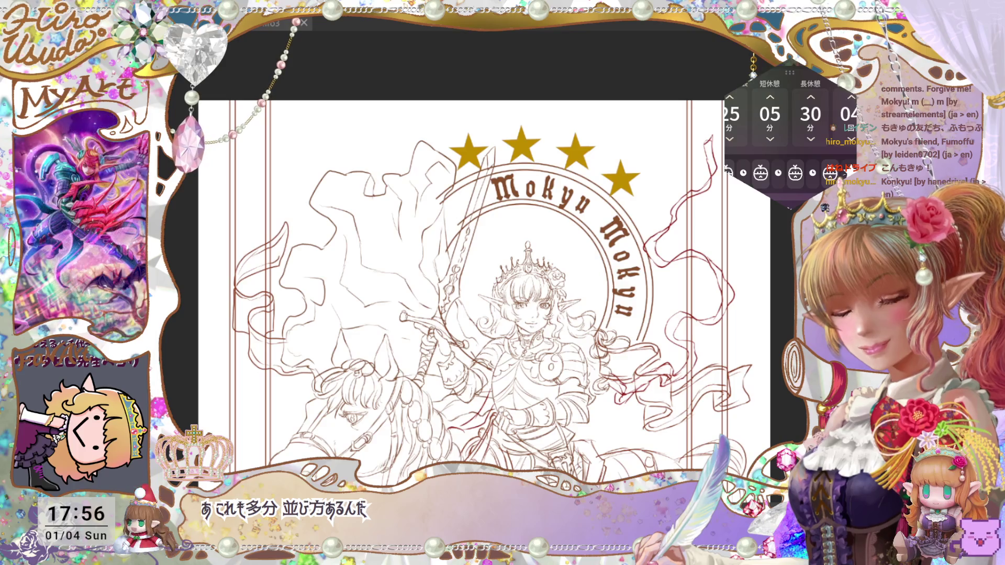
Scale the row of stars down slightly without tilting it
{"action": "key", "text": "ctrl+t"}
{"action": "mouse_move", "coordinate": [640, 196]}
{"action": "left_mouse_down"}
{"action": "mouse_move", "coordinate": [594, 172]}
{"action": "mouse_move", "coordinate": [661, 178]}
{"action": "left_mouse_up"}
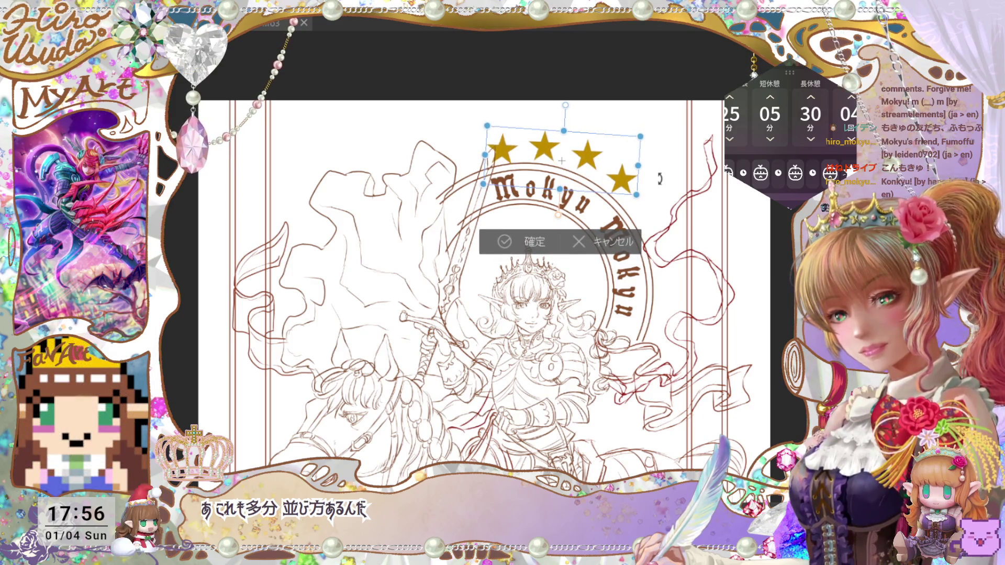
{"action": "key", "text": "ctrl+z"}
{"action": "key", "text": "Return"}
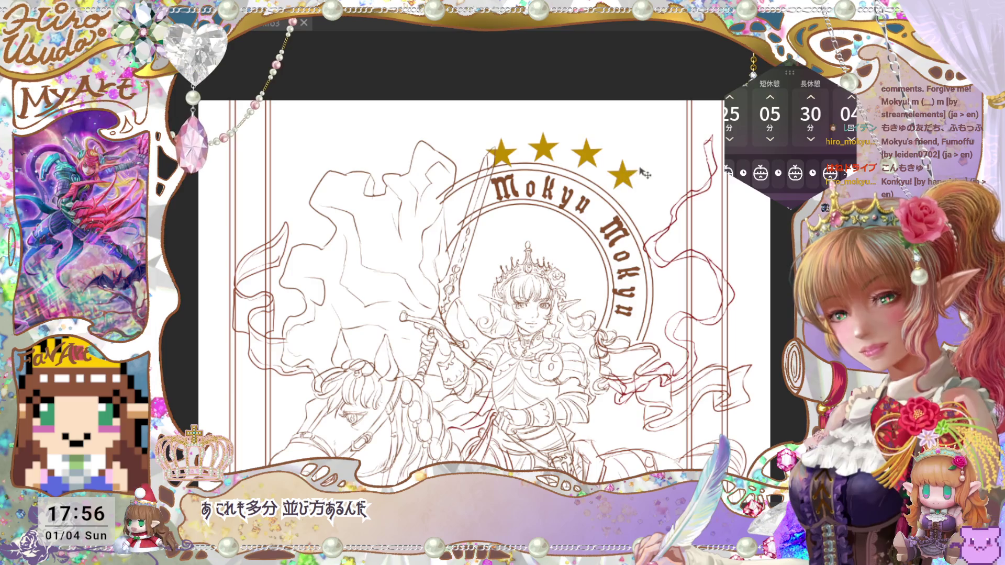
Add two more rotated stars, continuing the ring down the halo's right side
{"action": "key", "text": "ctrl+t"}
{"action": "mouse_move", "coordinate": [660, 169]}
{"action": "left_mouse_down"}
{"action": "mouse_move", "coordinate": [653, 209]}
{"action": "mouse_move", "coordinate": [631, 176]}
{"action": "left_mouse_up"}
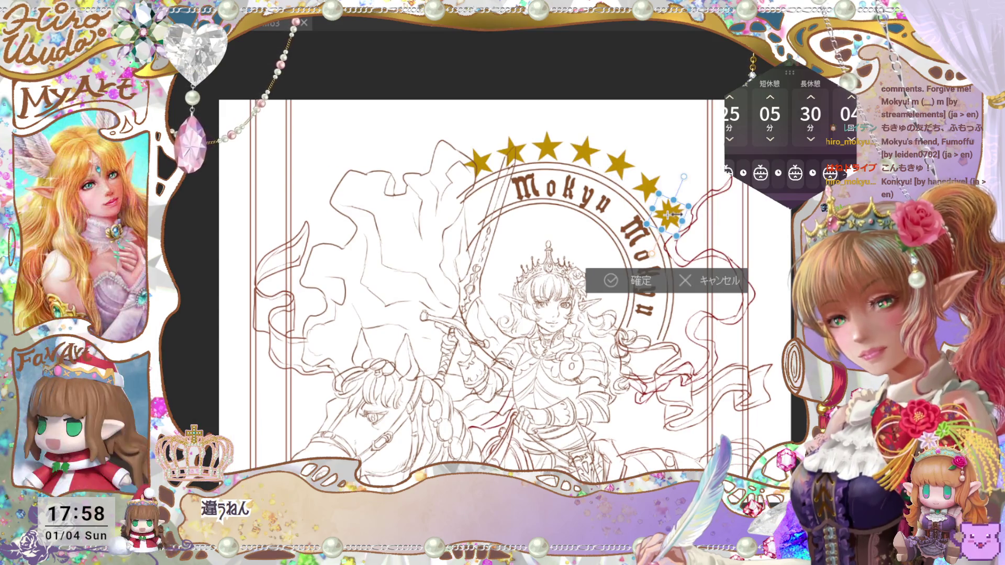
{"action": "left_click_drag", "start_coordinate": [694, 248], "coordinate": [696, 249]}
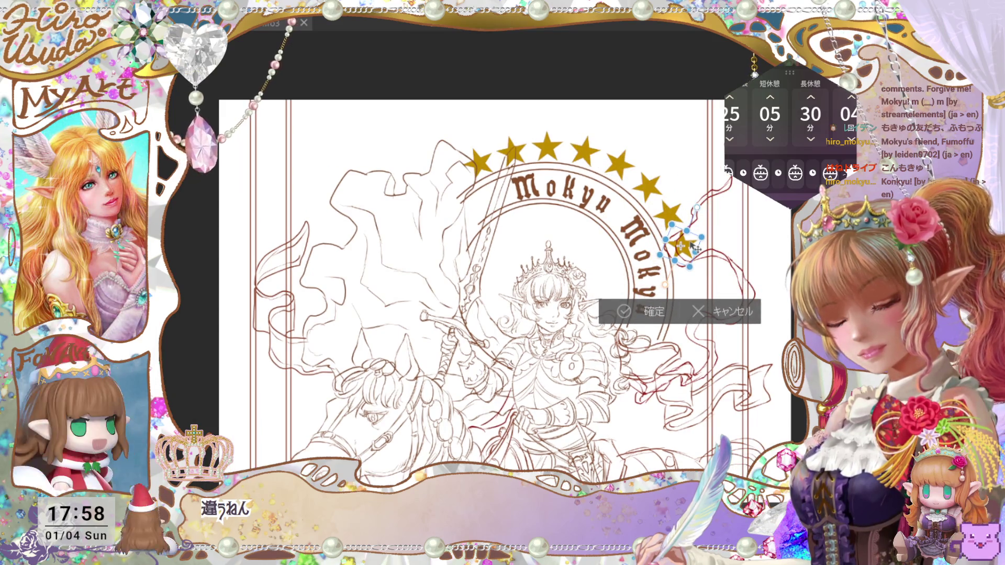
{"action": "left_click", "coordinate": [655, 310]}
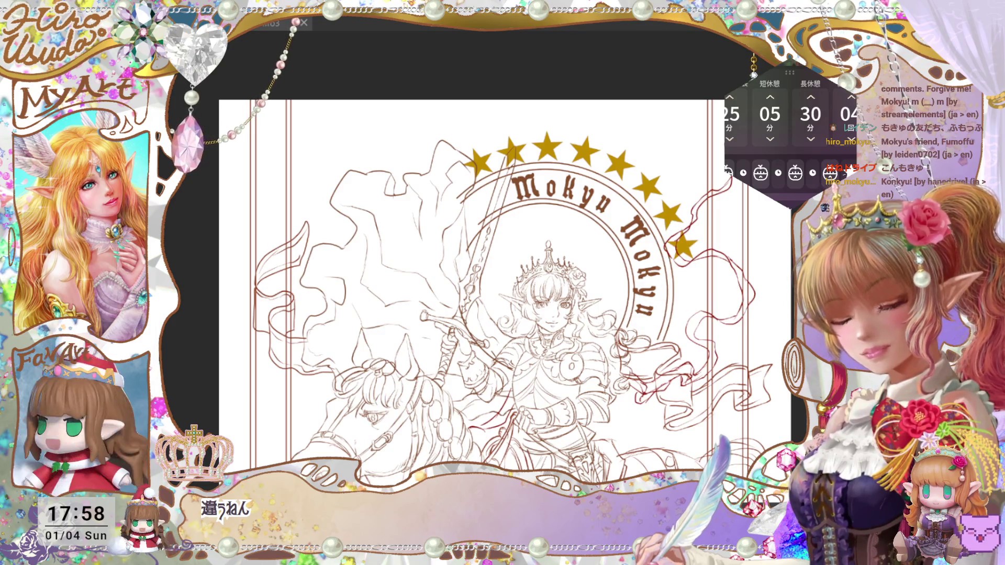
{"action": "key", "text": "ctrl+t"}
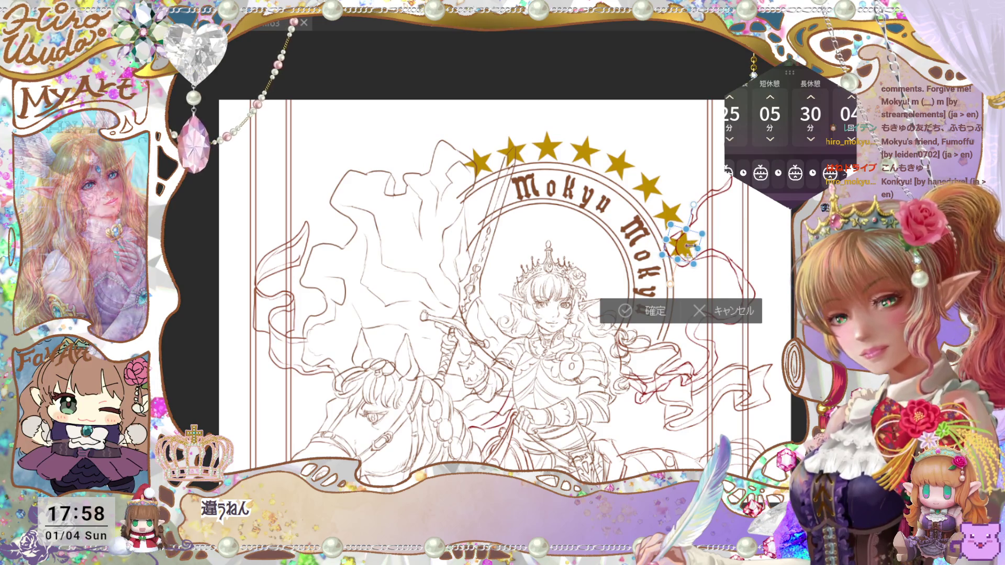
{"action": "left_click_drag", "start_coordinate": [686, 252], "coordinate": [695, 282]}
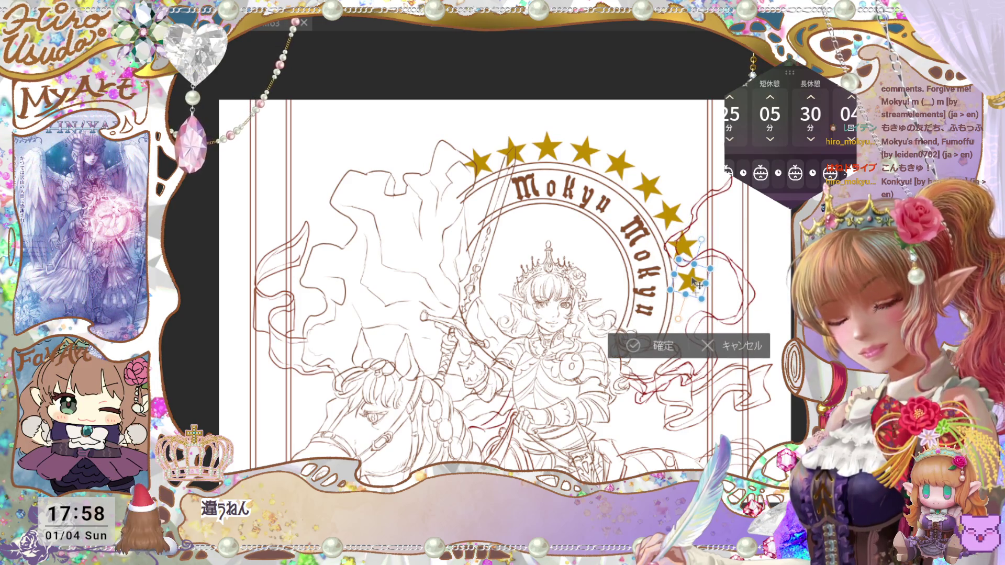
{"action": "left_click", "coordinate": [662, 346]}
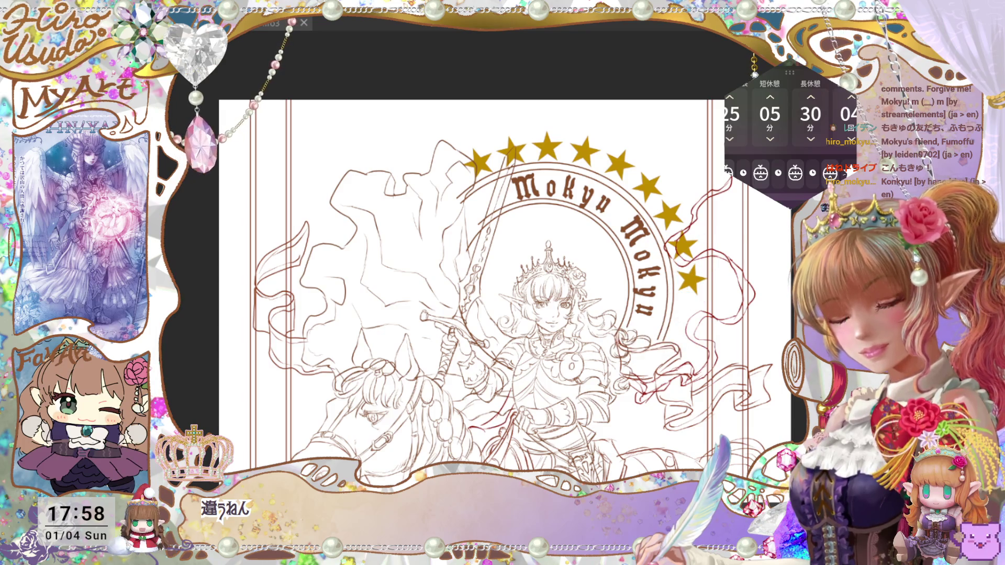
Place two final stars lower down the right side of the Mokyu Mokyu arc
{"action": "key", "text": "ctrl+t"}
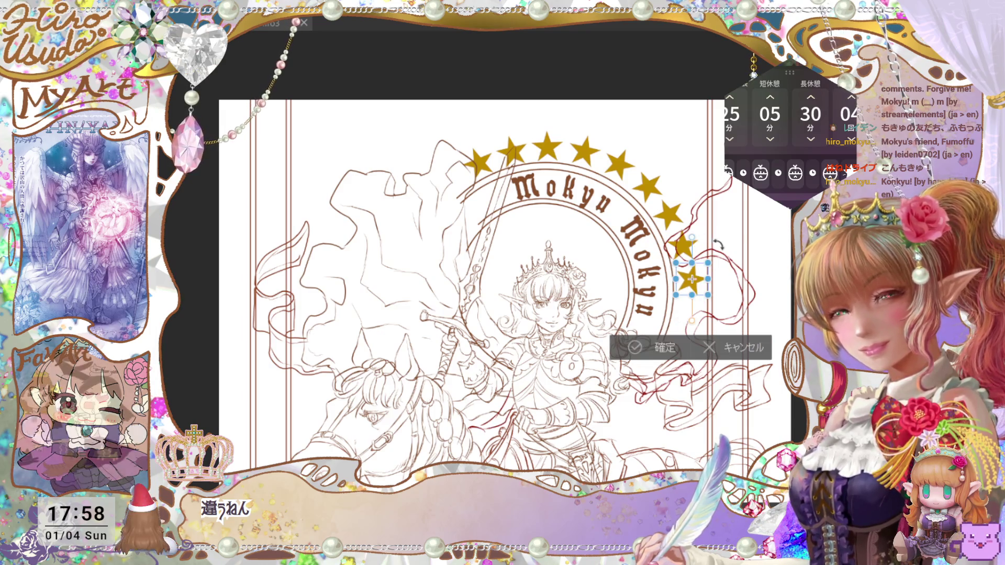
{"action": "left_click_drag", "start_coordinate": [698, 277], "coordinate": [699, 308]}
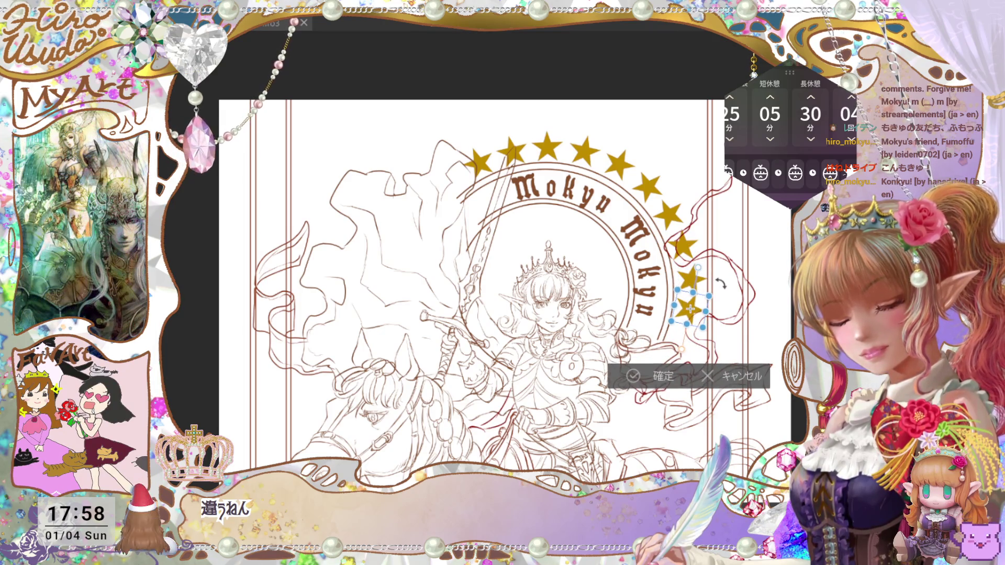
{"action": "left_click", "coordinate": [635, 377]}
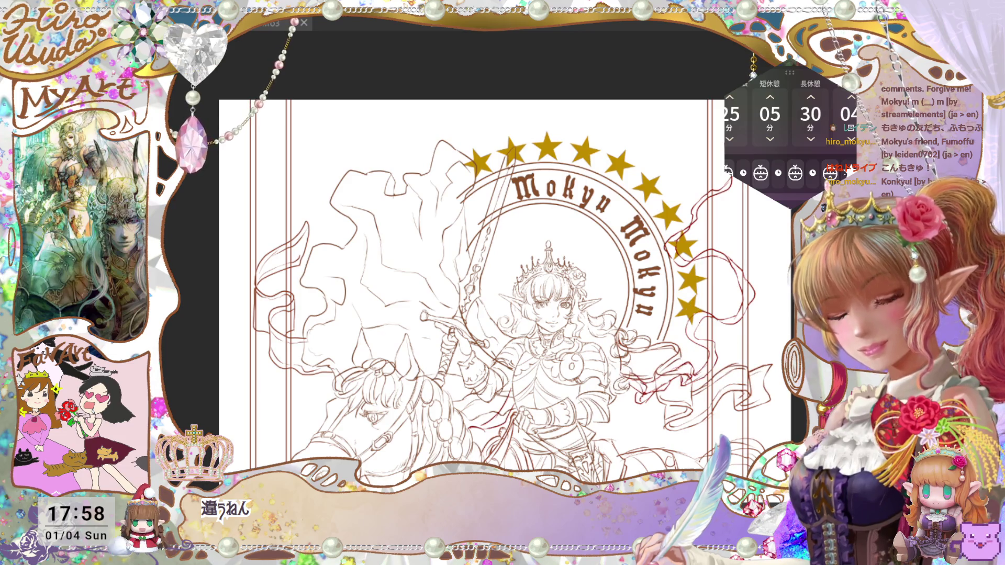
{"action": "key", "text": "ctrl+minus"}
{"action": "key", "text": "ctrl+minus"}
{"action": "key", "text": "ctrl+plus"}
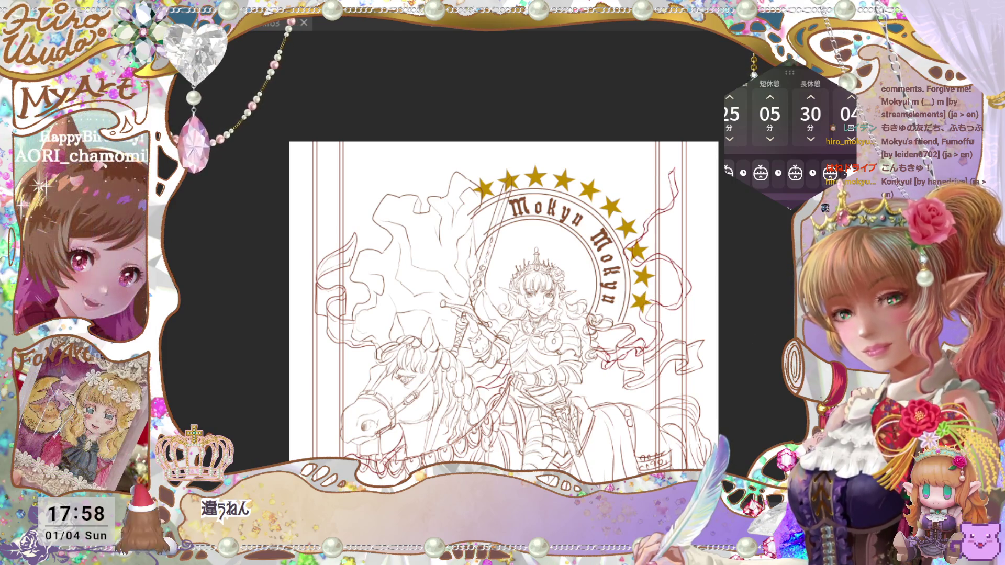
{"action": "key", "text": "ctrl+t"}
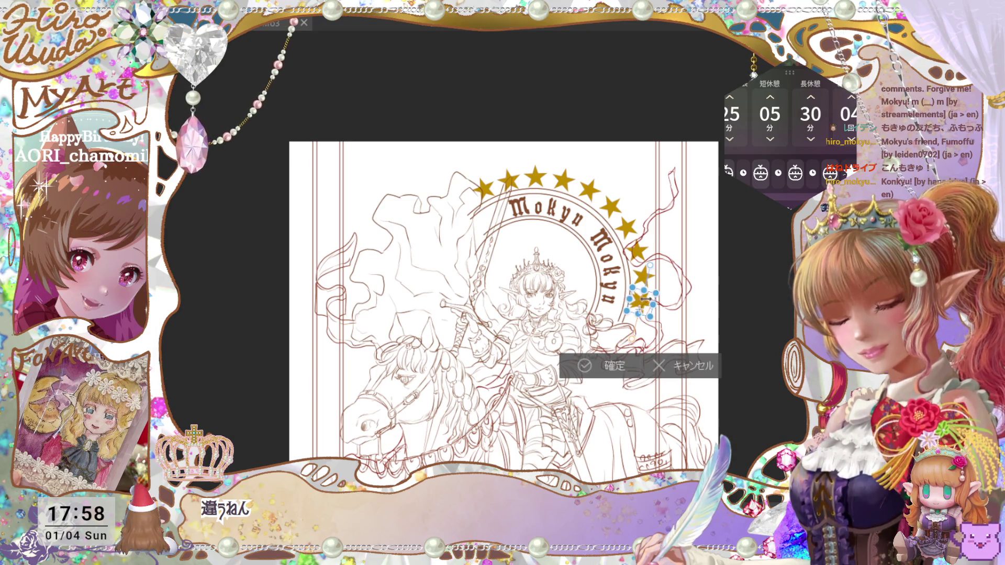
{"action": "left_click_drag", "start_coordinate": [647, 299], "coordinate": [640, 319]}
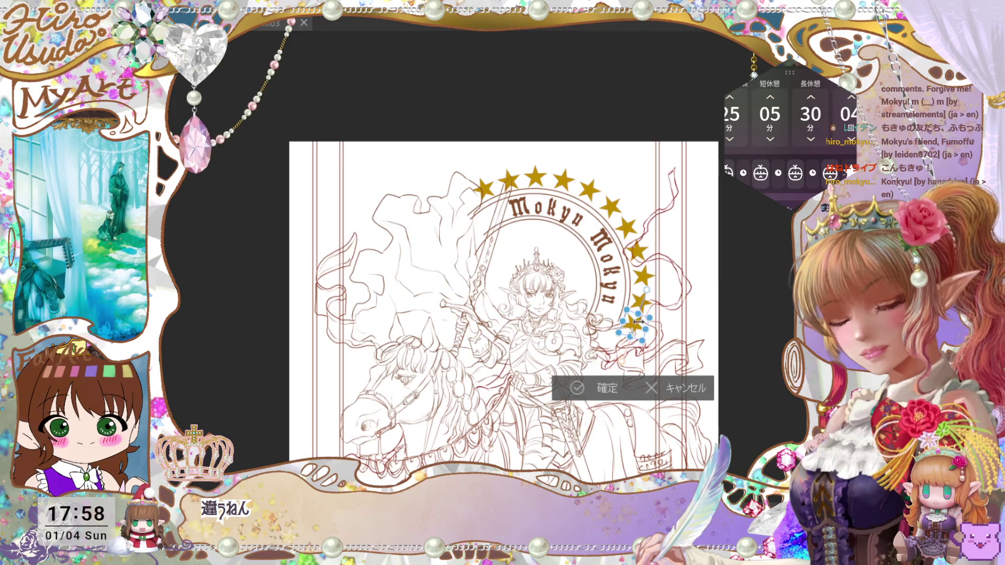
{"action": "left_click", "coordinate": [614, 385]}
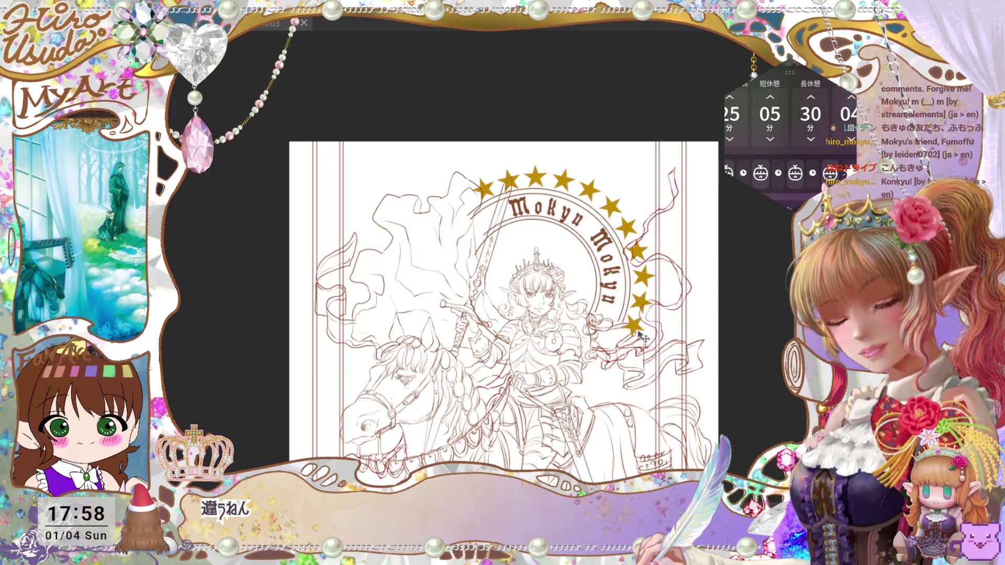
{"action": "key", "text": "ctrl+minus"}
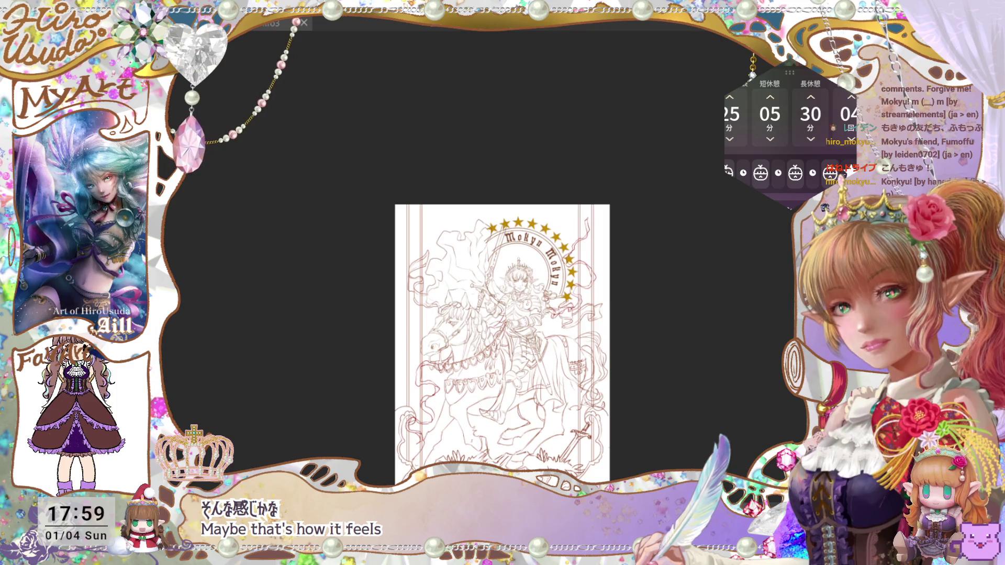
Pan to the rider and briefly hide the knight-rider sketch layer to compare
{"action": "key", "text": "ctrl+plus"}
{"action": "left_click_drag", "start_coordinate": [736, 378], "coordinate": [737, 372]}
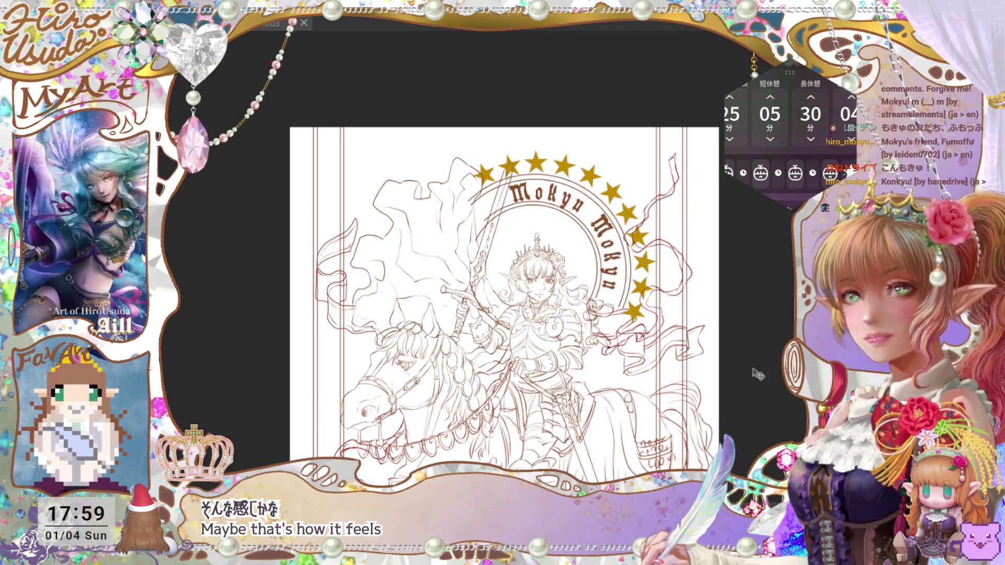
{"action": "left_click_drag", "start_coordinate": [645, 446], "coordinate": [647, 358]}
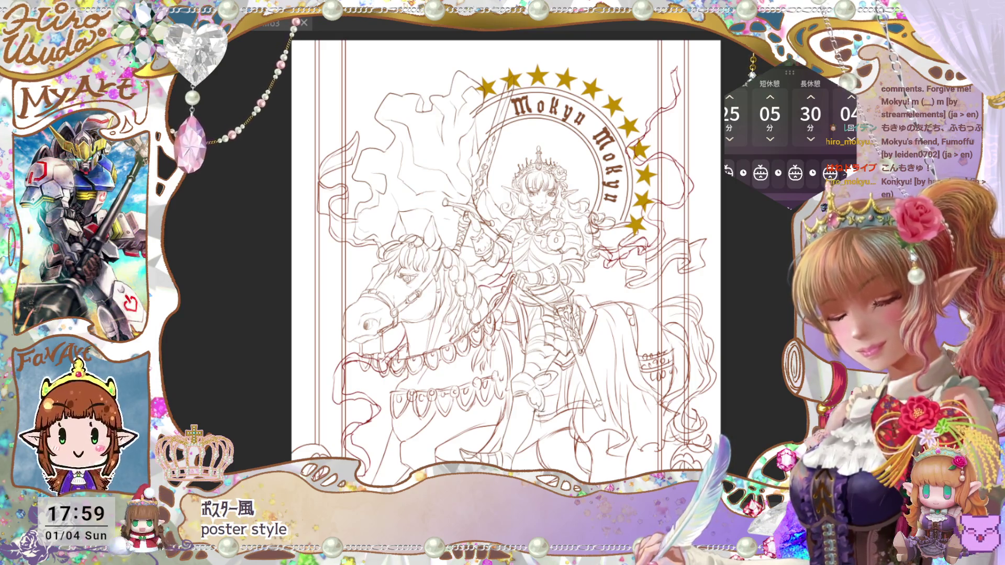
{"action": "left_click", "coordinate": [825, 206]}
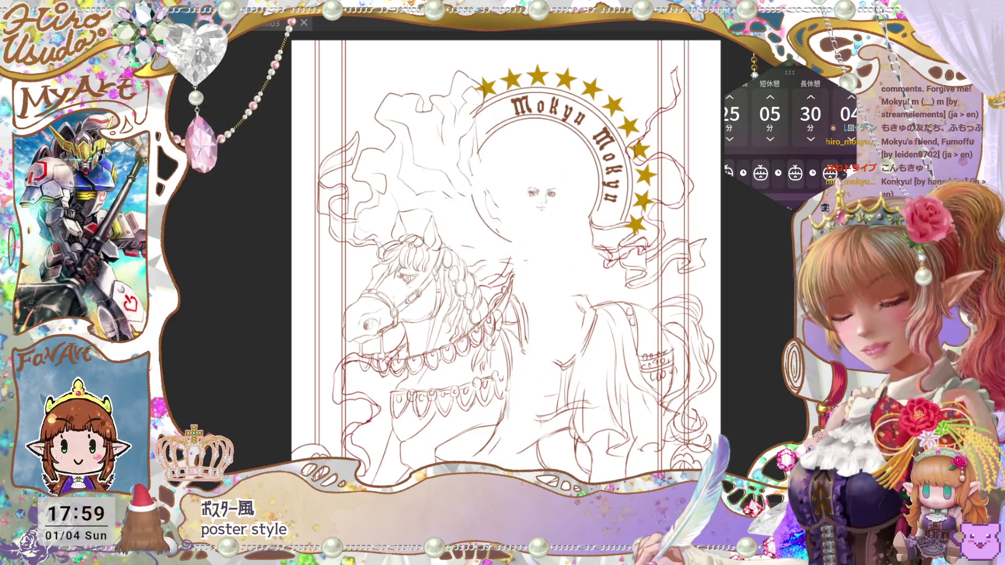
{"action": "left_click", "coordinate": [825, 207]}
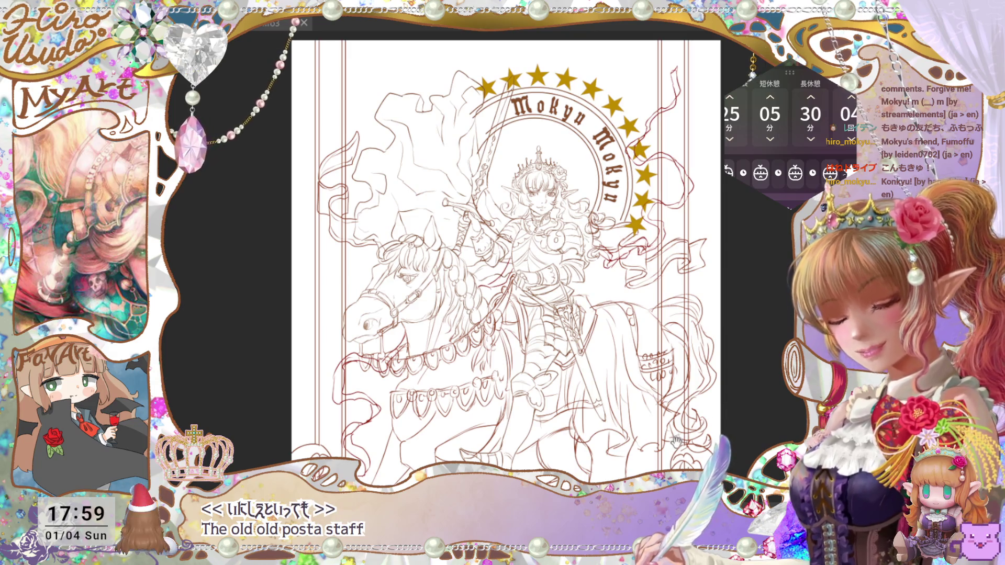
Add a short brown stroke to the horse's body and save the illustration
{"action": "left_click_drag", "start_coordinate": [534, 262], "coordinate": [592, 181]}
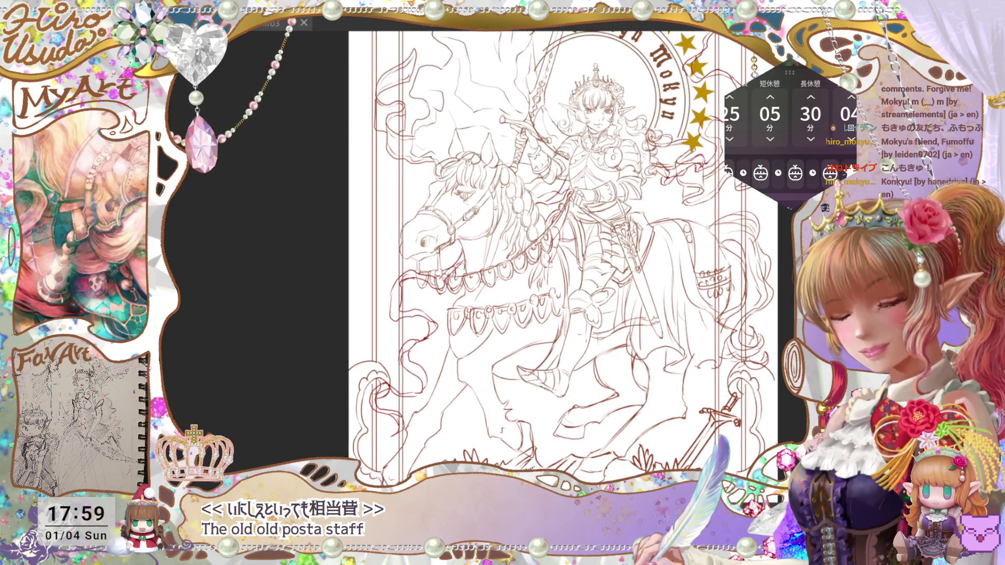
{"action": "left_click_drag", "start_coordinate": [586, 336], "coordinate": [559, 380]}
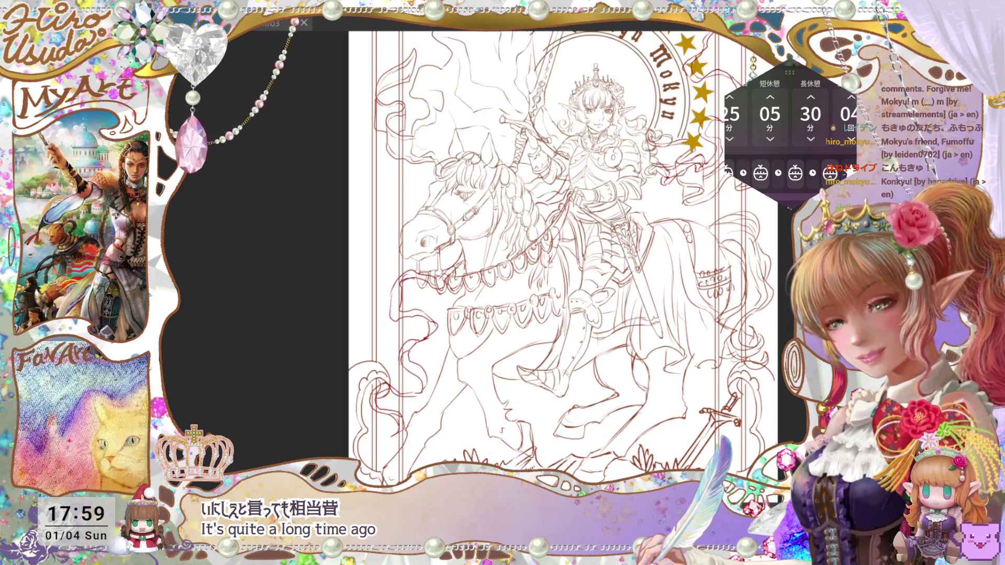
{"action": "key", "text": "ctrl+0"}
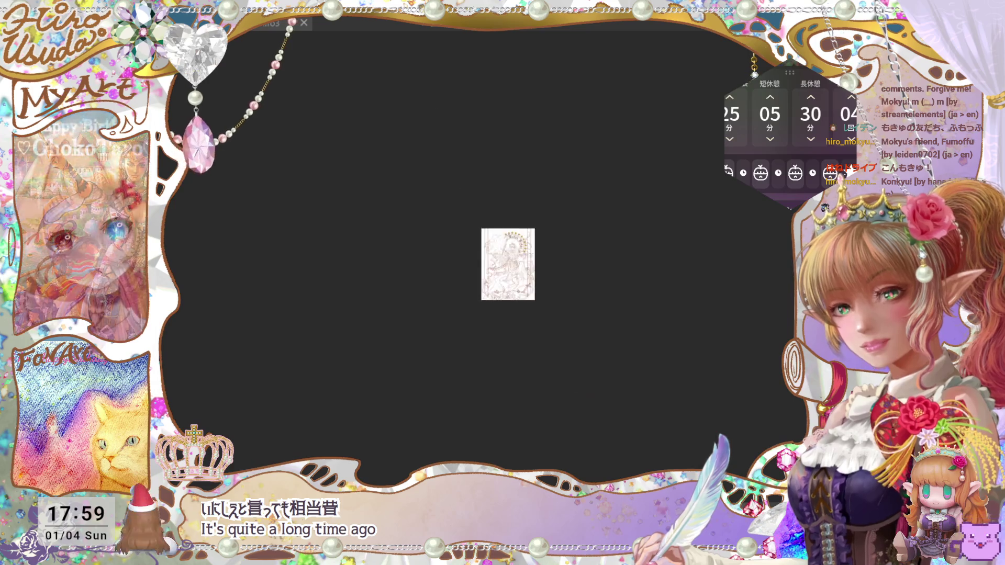
{"action": "key", "text": "ctrl+plus"}
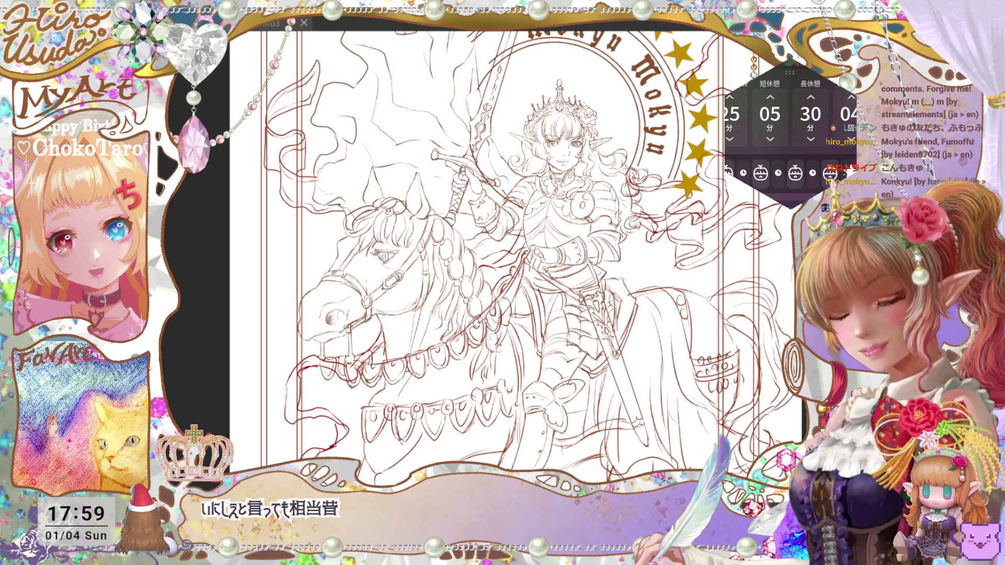
{"action": "key", "text": "ctrl+0"}
{"action": "key", "text": "ctrl+plus"}
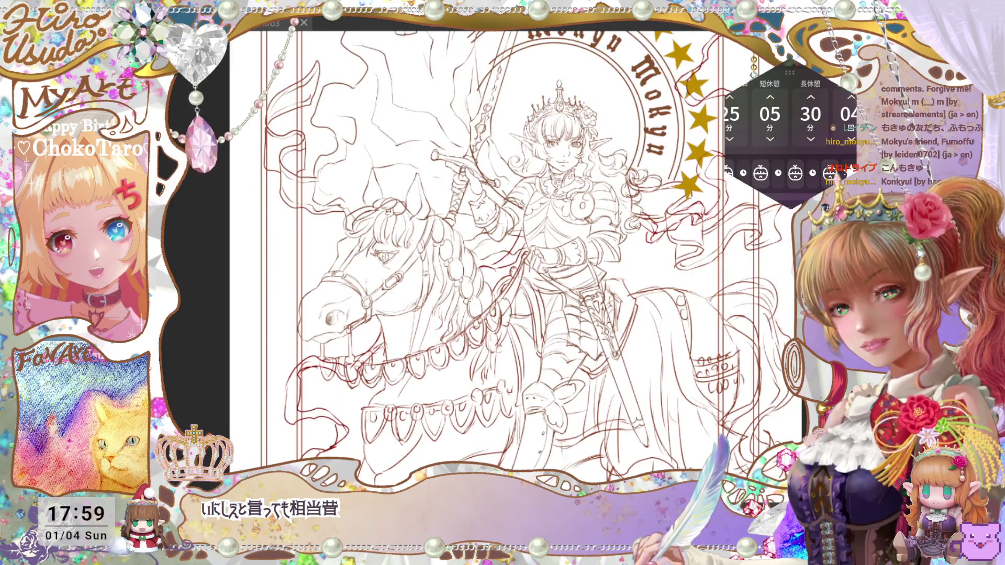
{"action": "key", "text": "ctrl+1"}
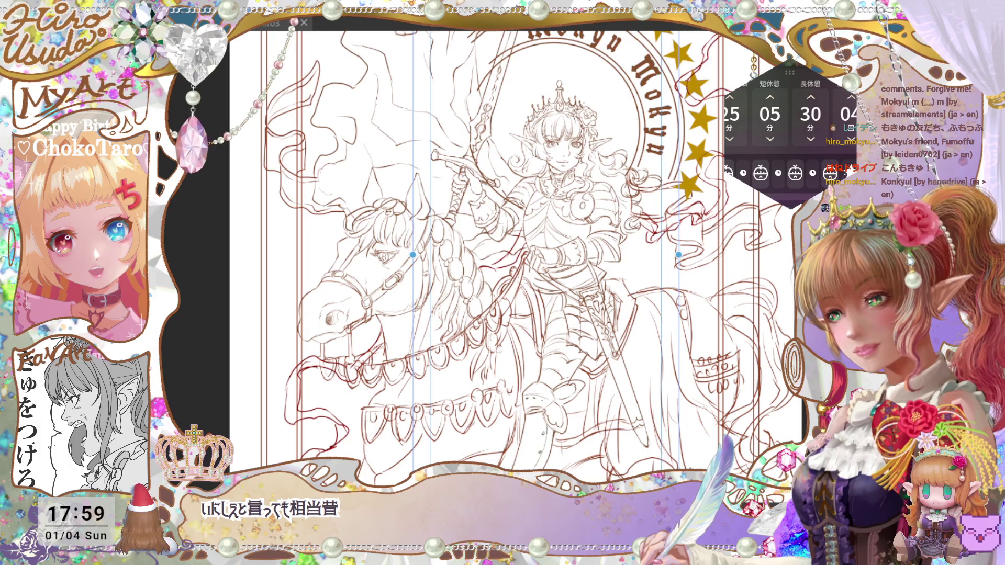
{"action": "key", "text": "ctrl+s"}
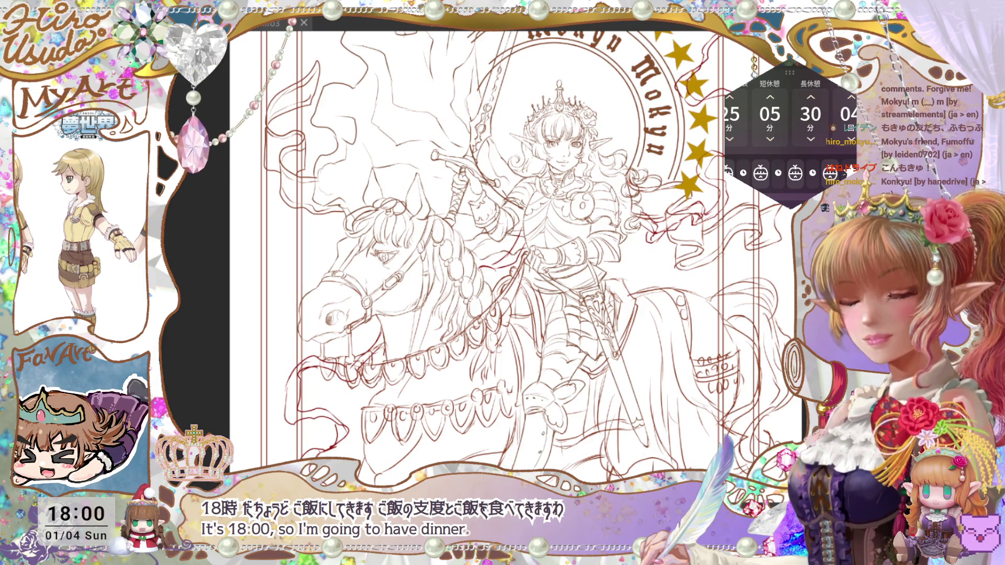
Add a short stroke near the lower-right frame border
{"action": "key", "text": "ctrl+0"}
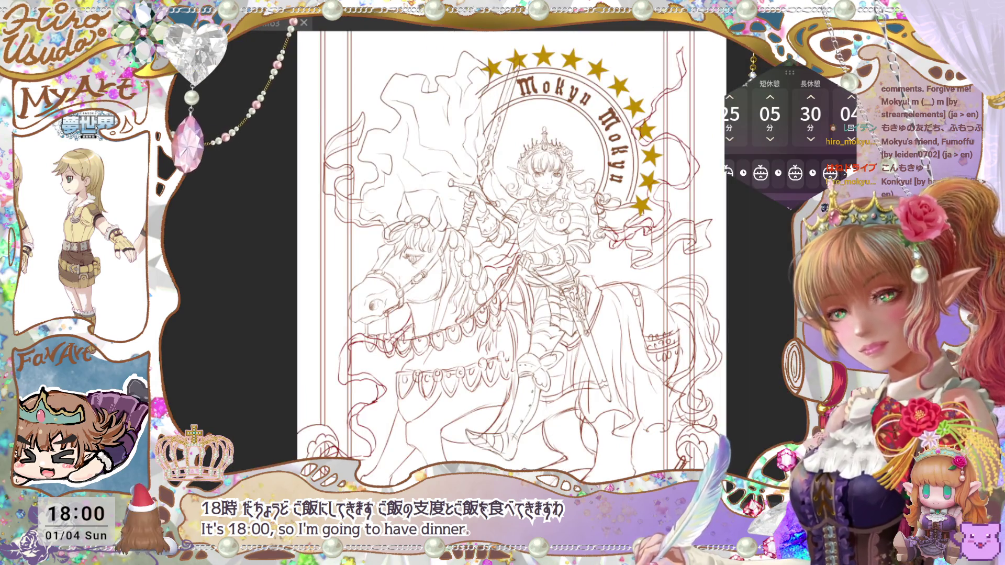
{"action": "key", "text": "ctrl+minus"}
{"action": "key", "text": "ctrl+plus"}
{"action": "key", "text": "ctrl+plus"}
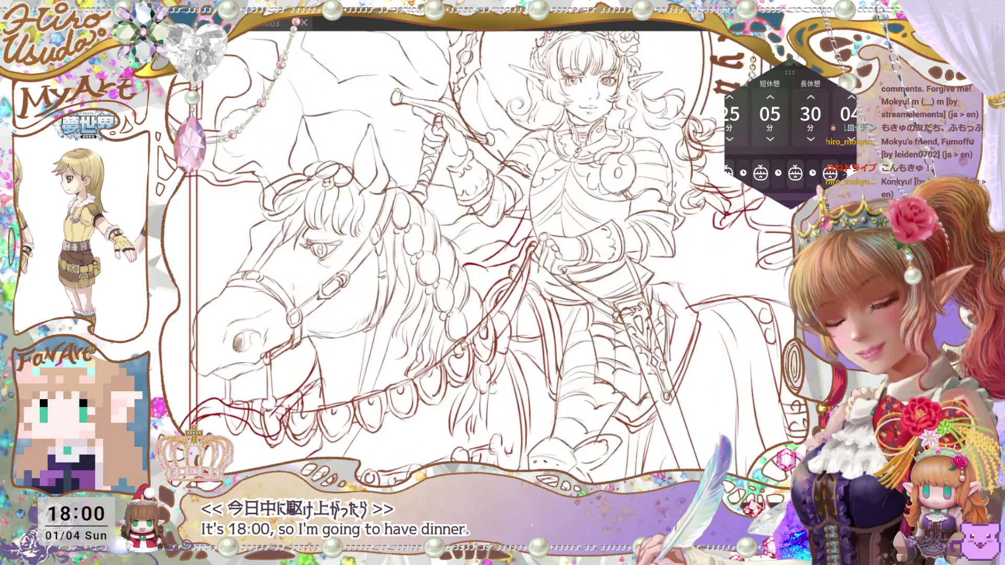
{"action": "key", "text": "ctrl+minus"}
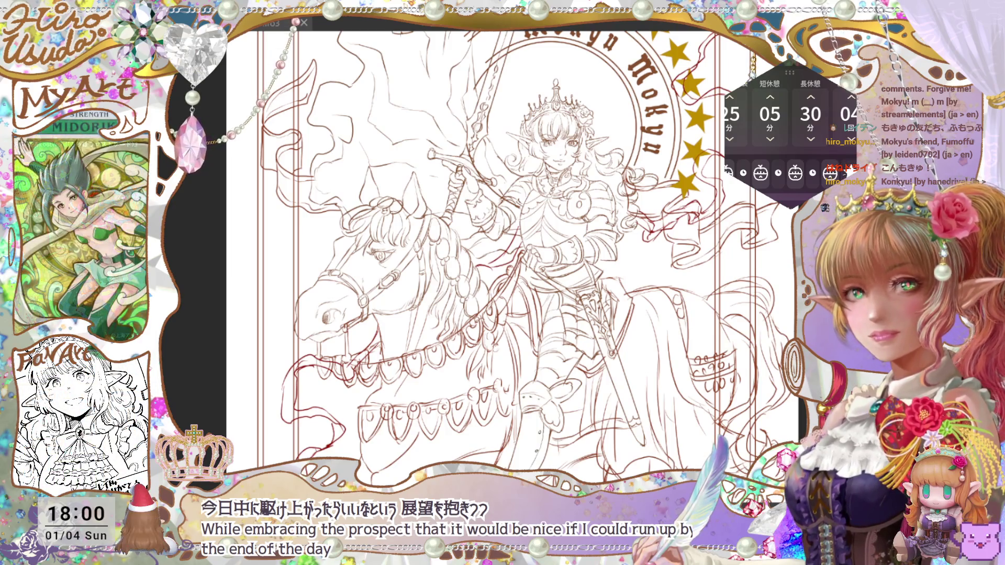
{"action": "key", "text": "ctrl+minus"}
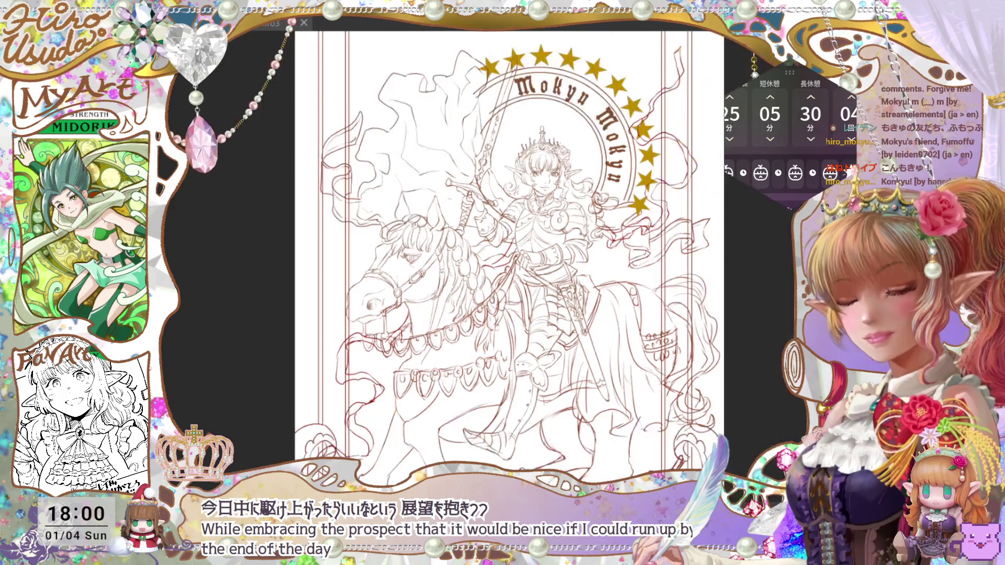
{"action": "key", "text": "ctrl+plus"}
{"action": "key", "text": "ctrl+plus"}
{"action": "key", "text": "ctrl+0"}
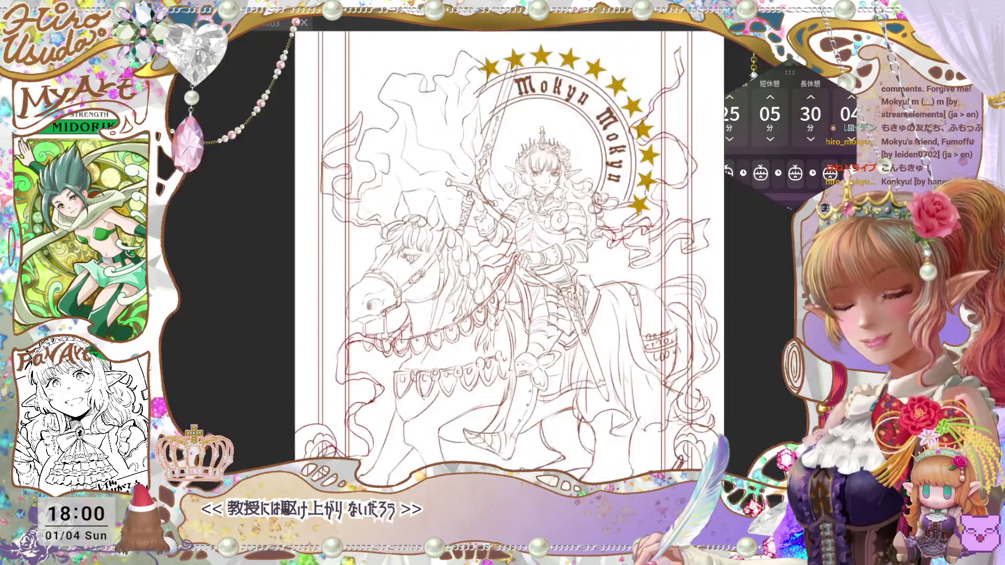
{"action": "key", "text": "ctrl+minus"}
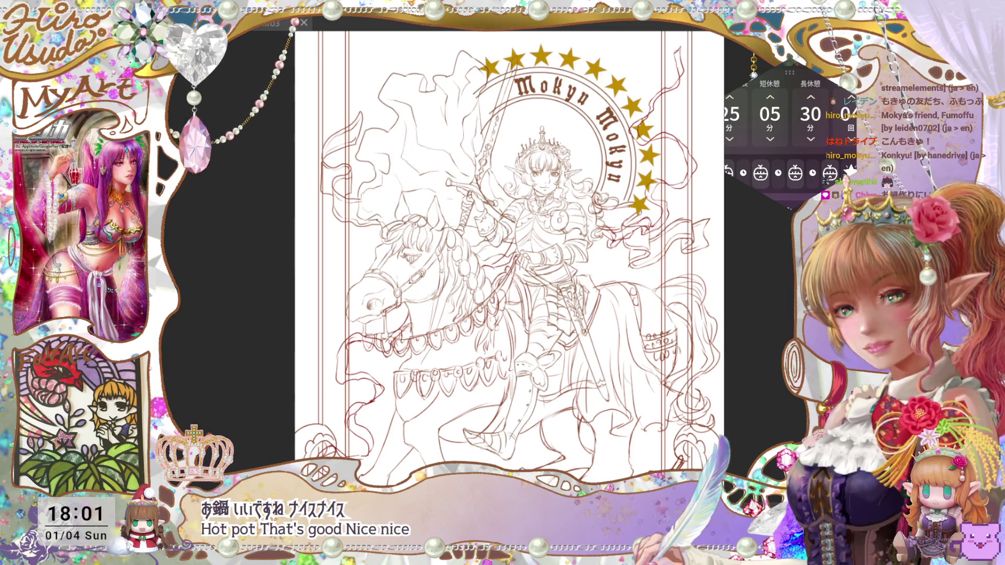
{"action": "left_click_drag", "start_coordinate": [683, 455], "coordinate": [670, 470]}
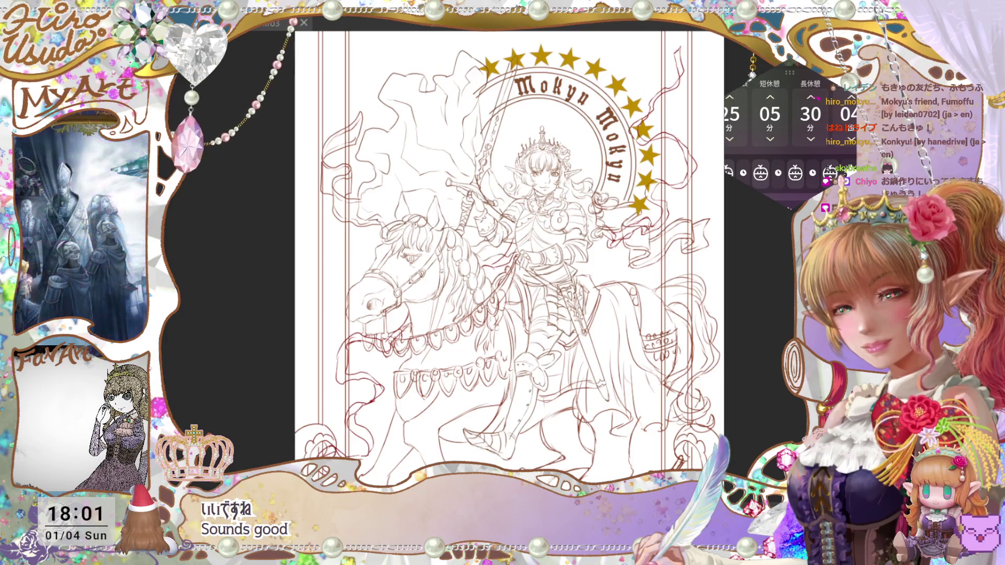
Toggle the knight-and-horse sketch layer, undo and redo the last edit, and save
{"action": "key", "text": "ctrl+comma"}
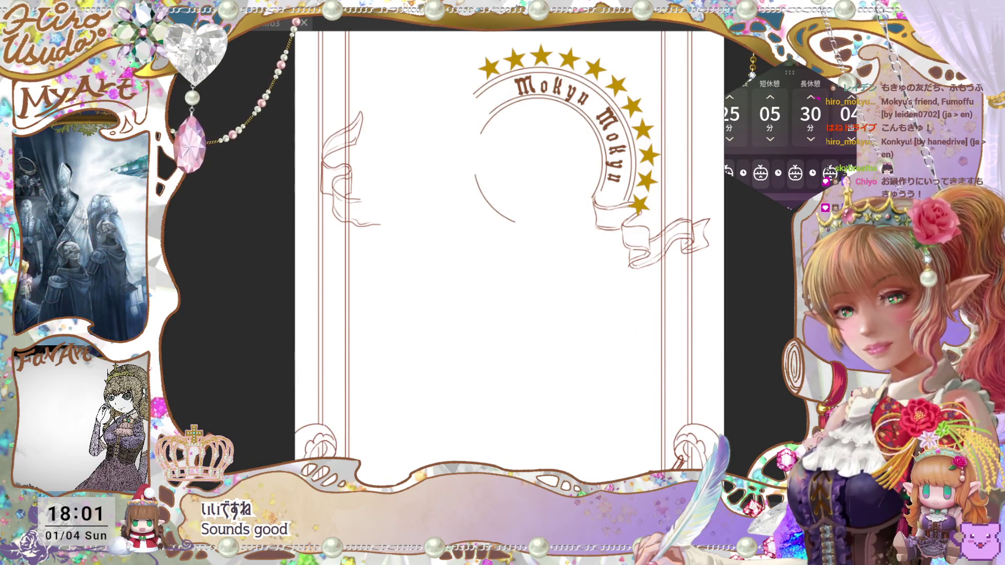
{"action": "key", "text": "ctrl+comma"}
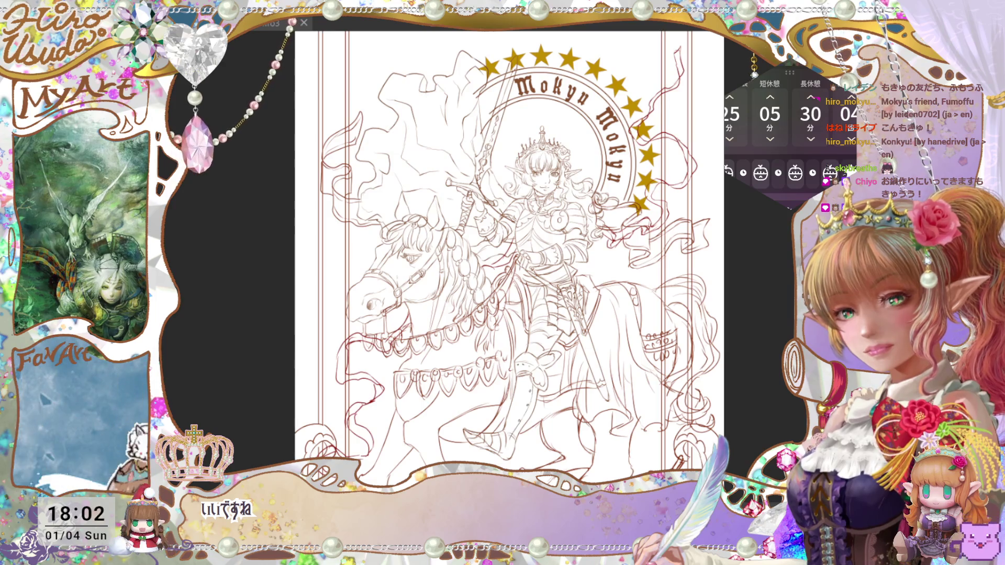
{"action": "key", "text": "ctrl+z"}
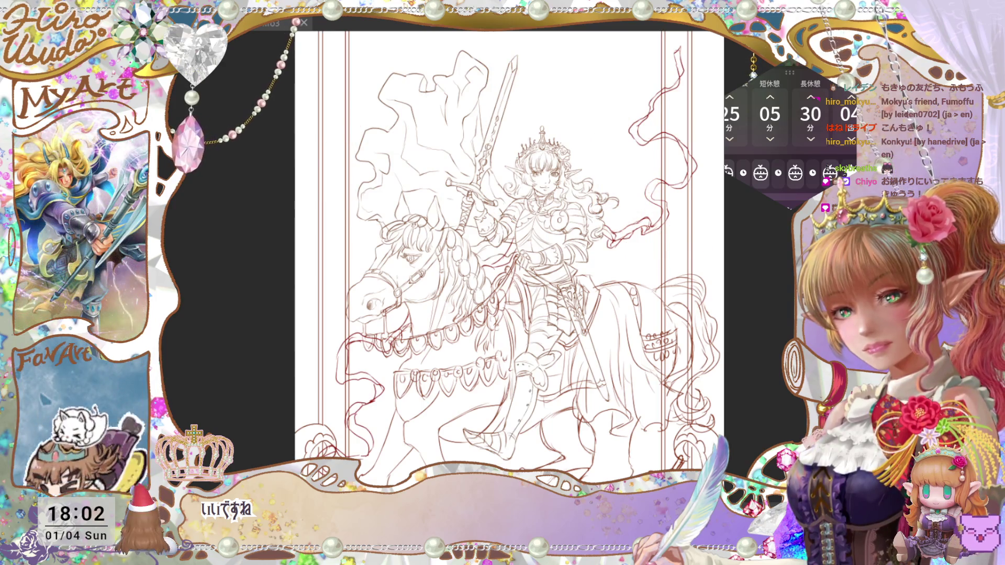
{"action": "key", "text": "ctrl+y"}
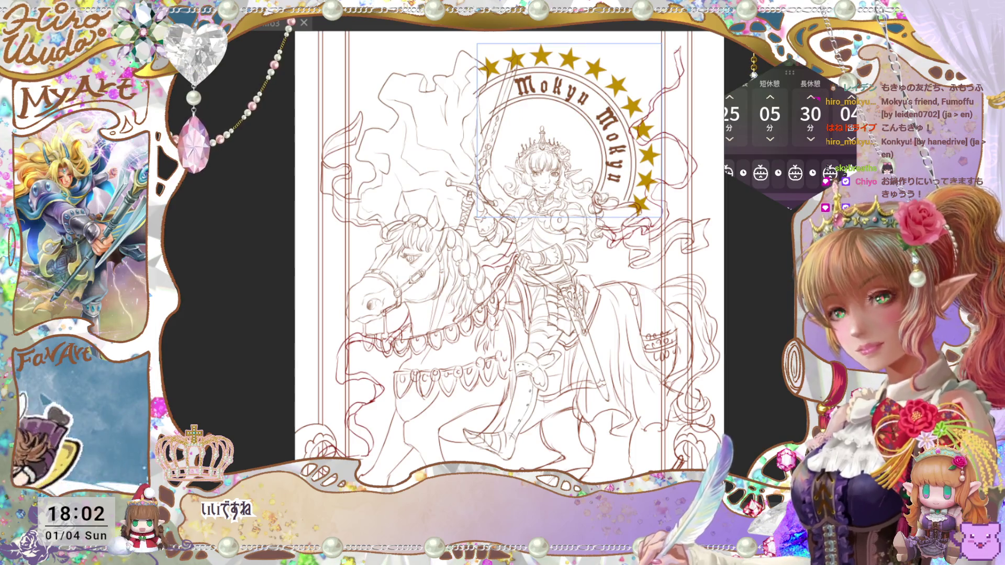
{"action": "key", "text": "ctrl+s"}
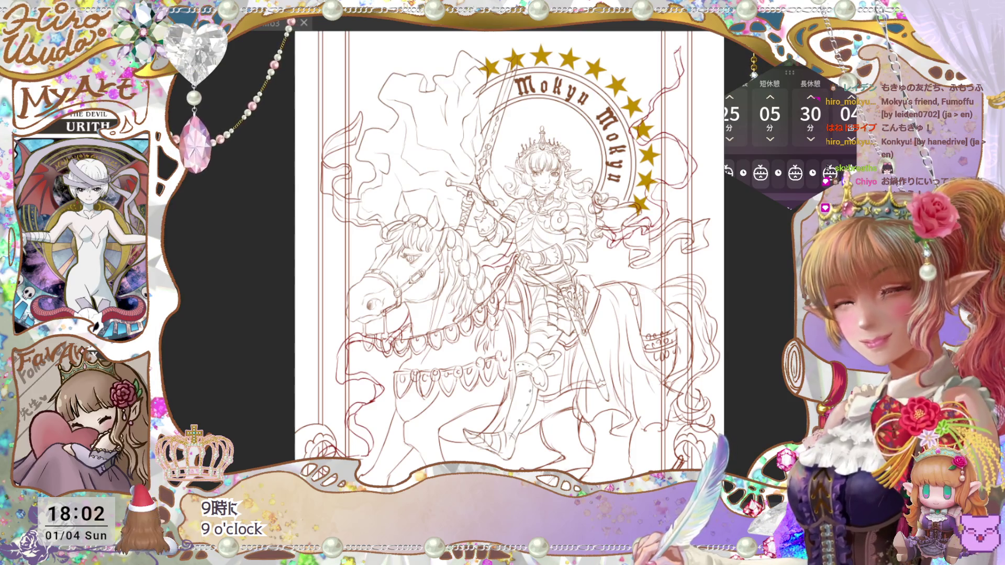
{"action": "key", "text": "ctrl+minus"}
{"action": "key", "text": "ctrl+plus"}
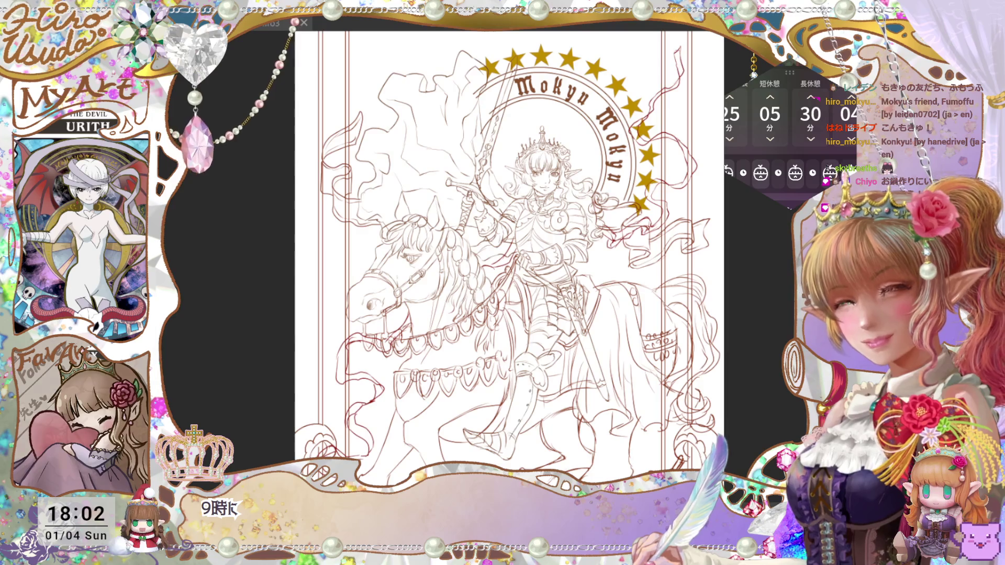